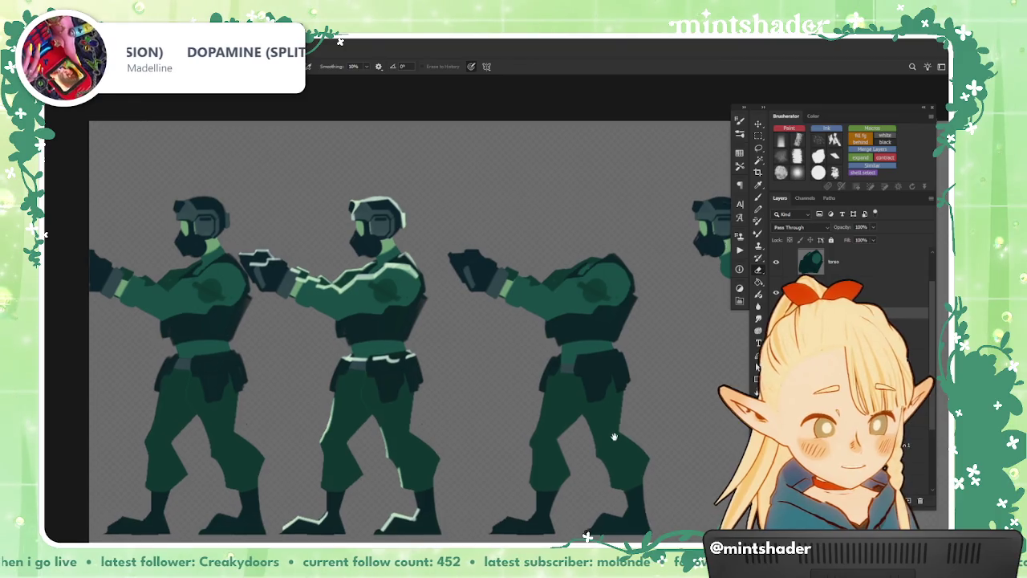
# - Zoom in on the third soldier's arm and lasso around its shoulder
pyautogui.scroll(-3, 453, 433)
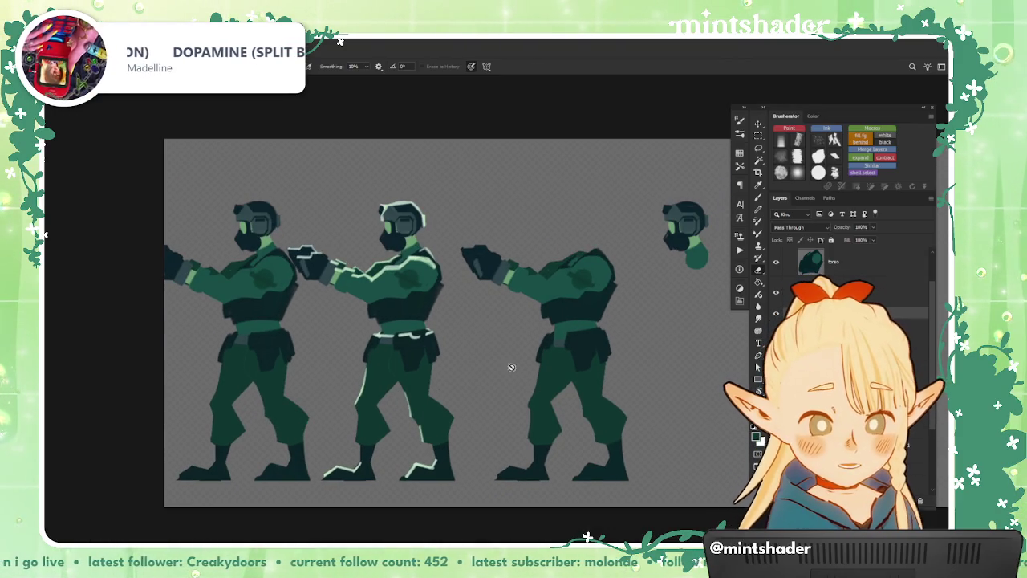
pyautogui.scroll(2, 561, 248)
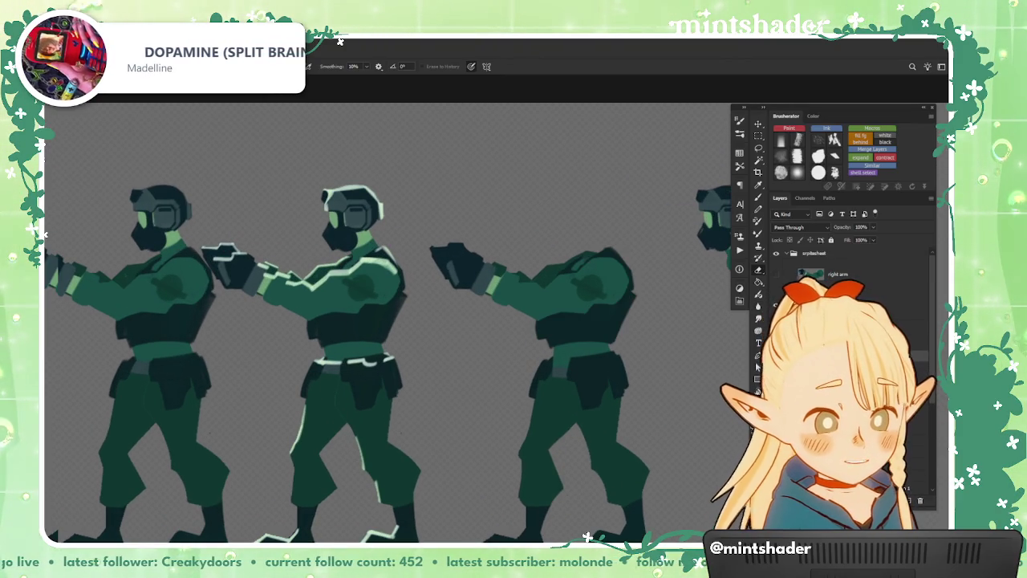
pyautogui.scroll(2, 618, 281)
pyautogui.scroll(2, 618, 281)
pyautogui.scroll(1, 618, 281)
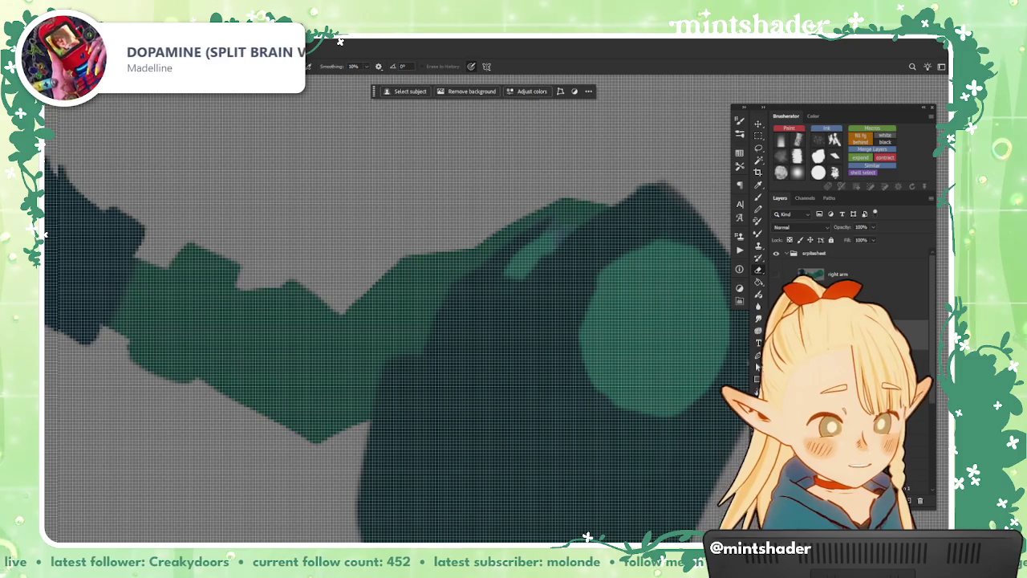
pyautogui.scroll(-2, 635, 278)
pyautogui.scroll(2, 551, 417)
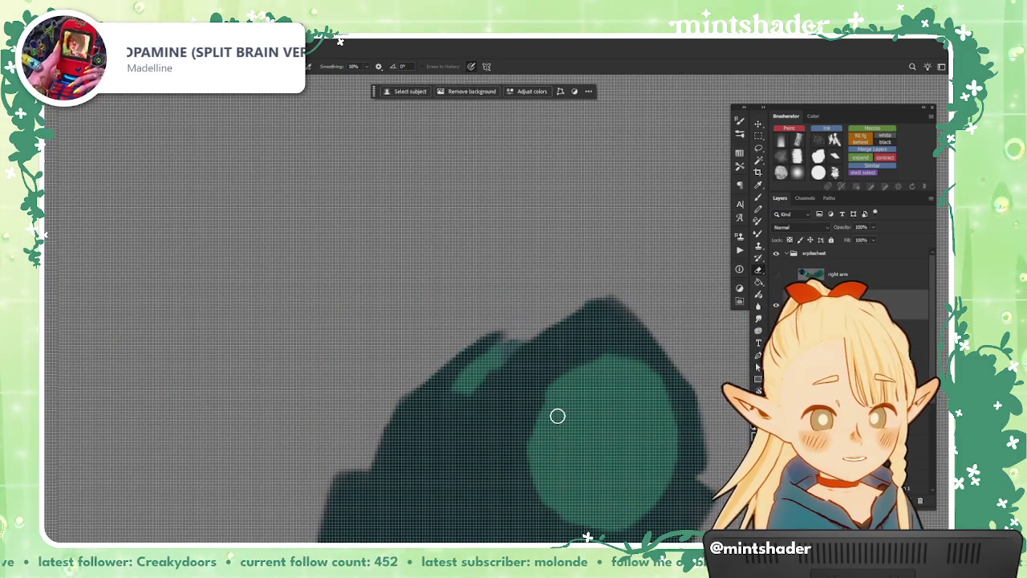
pyautogui.scroll(-5, 558, 416)
pyautogui.scroll(1, 570, 397)
pyautogui.moveTo(570, 397); pyautogui.dragTo(585, 278)
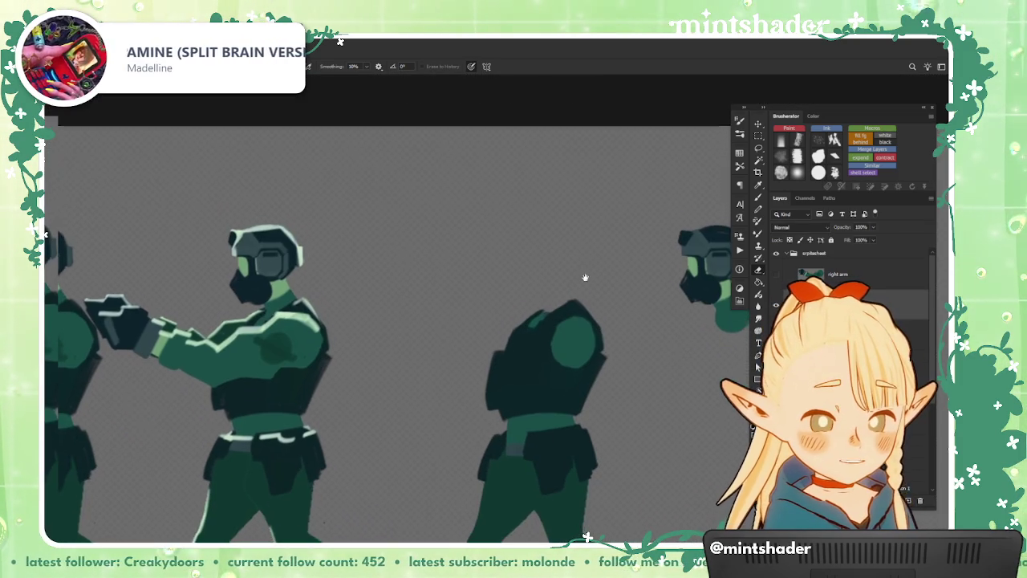
pyautogui.scroll(2, 537, 394)
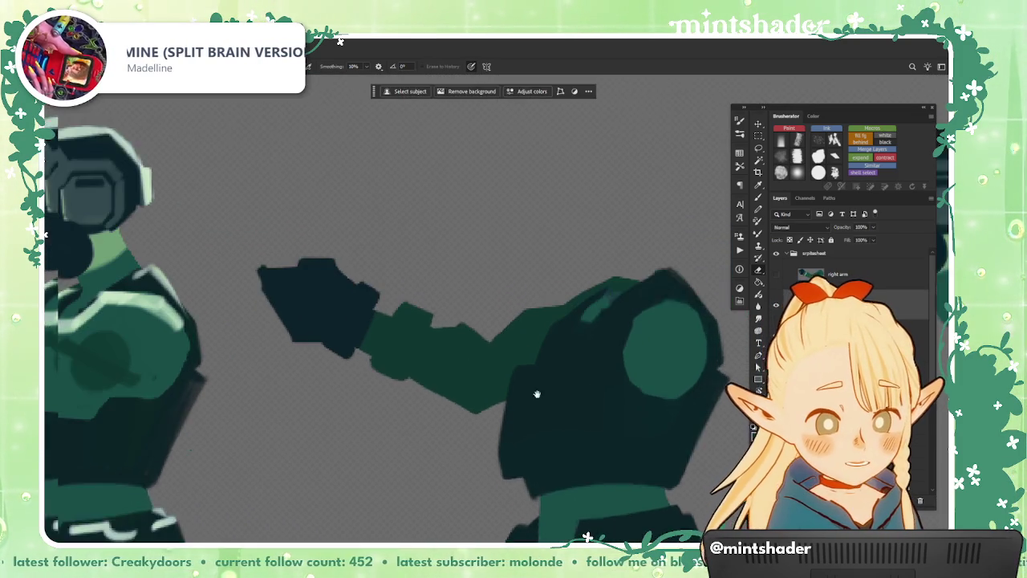
pyautogui.moveTo(537, 395); pyautogui.dragTo(569, 439)
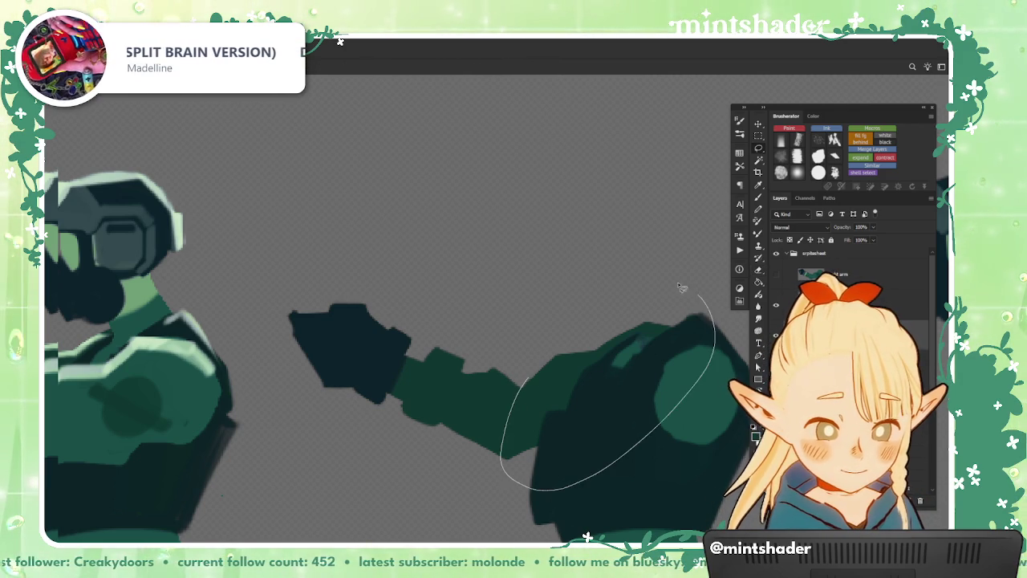
pyautogui.moveTo(679, 265); pyautogui.dragTo(669, 282)
pyautogui.scroll(-2, 670, 281)
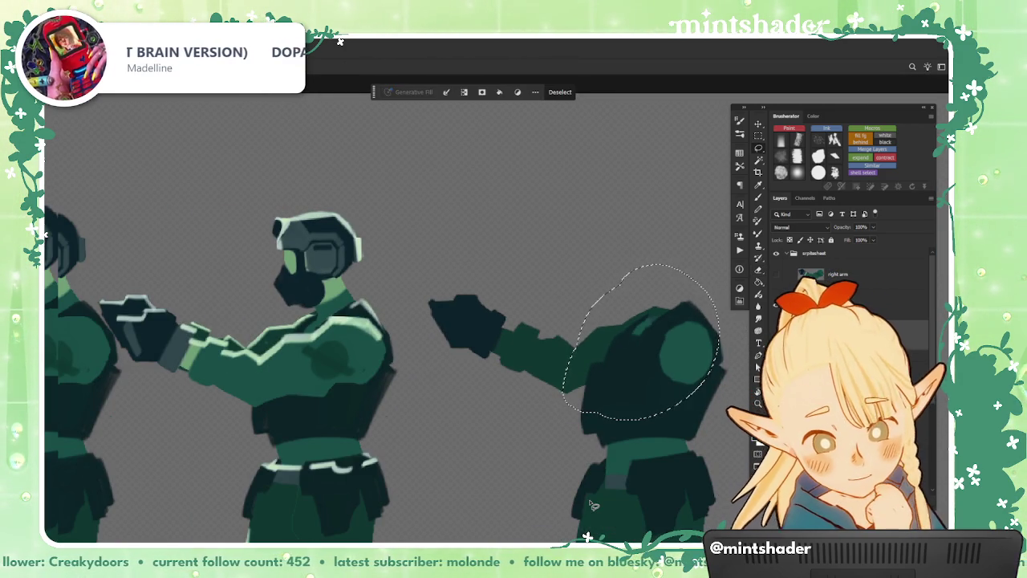
pyautogui.scroll(2, 592, 504)
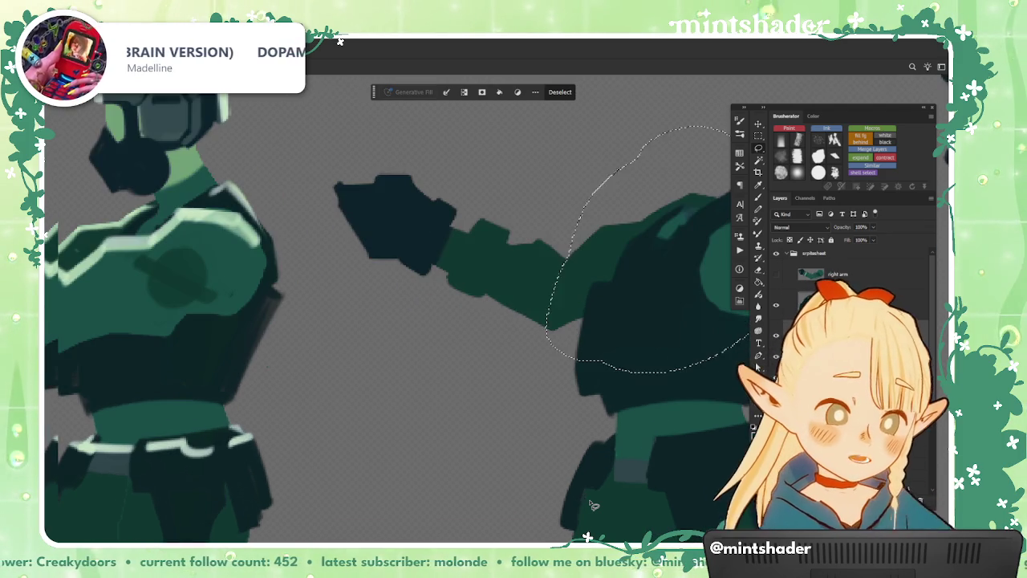
pyautogui.scroll(-2, 574, 257)
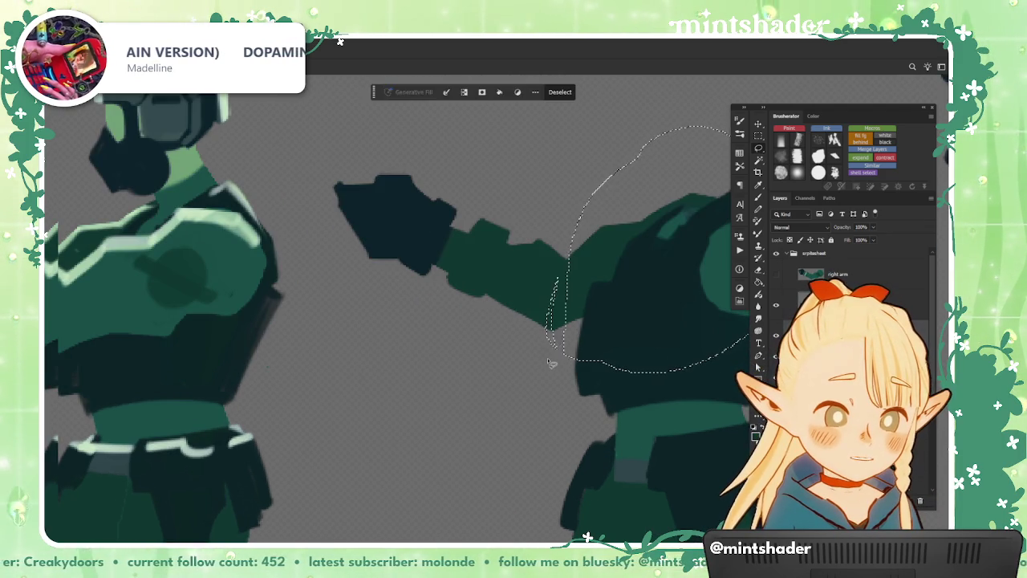
# - Redraw the shoulder lasso and invert the selection from the right-click menu
pyautogui.hotkey('ctrl', 'd')
pyautogui.scroll(2, 562, 421)
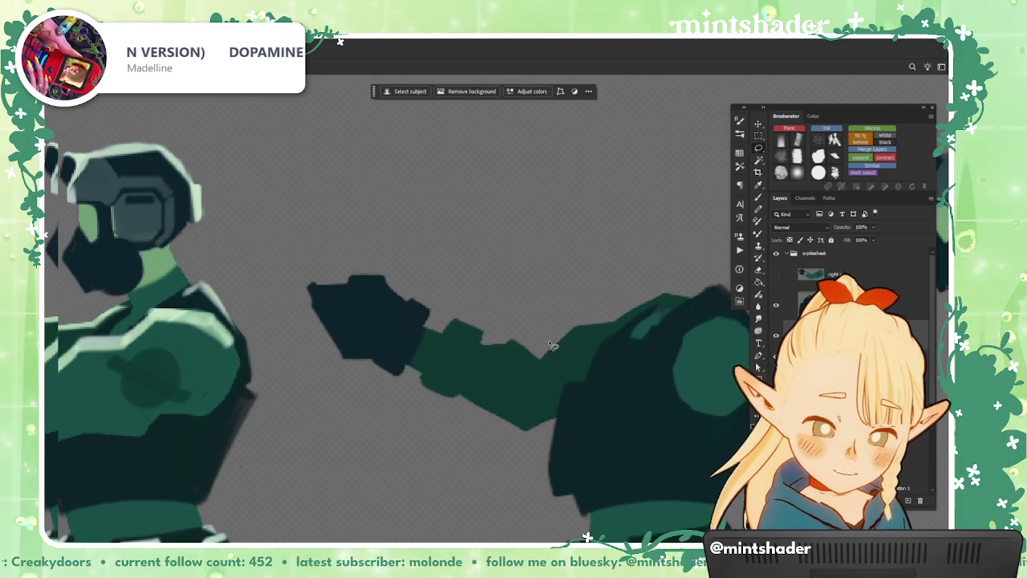
pyautogui.moveTo(663, 433); pyautogui.dragTo(530, 297)
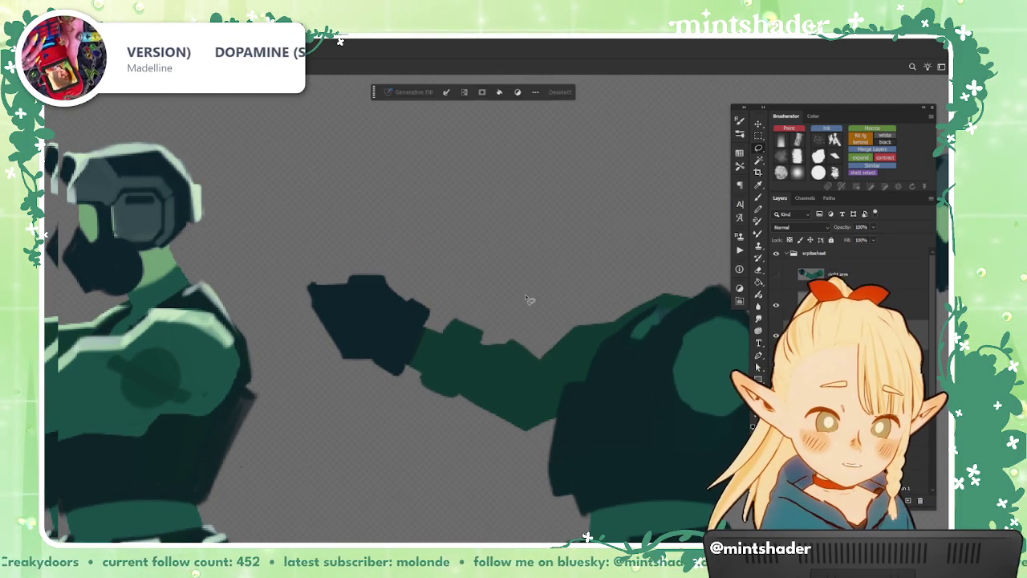
pyautogui.scroll(-2, 530, 298)
pyautogui.rightClick(649, 312)
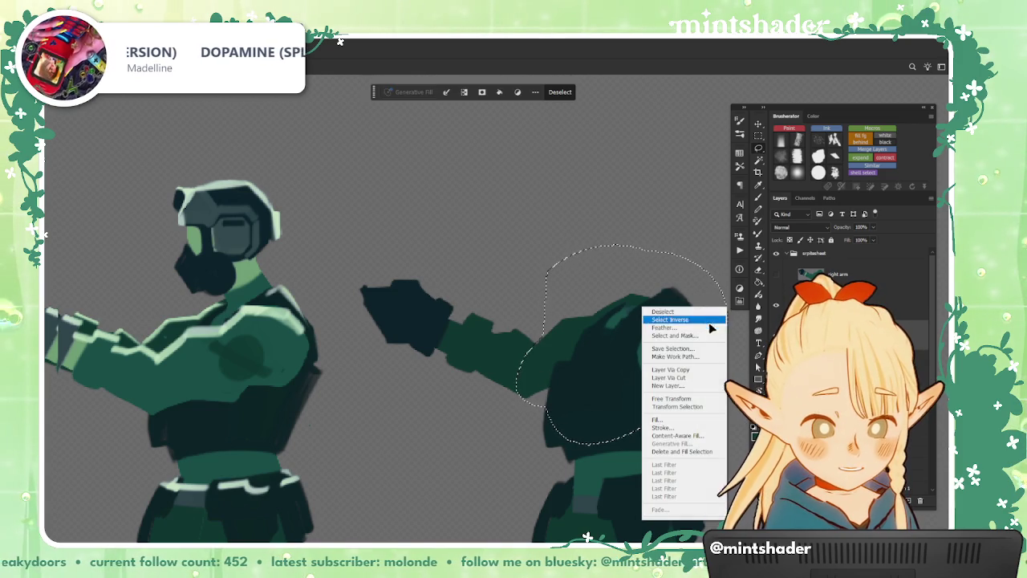
pyautogui.click(679, 383)
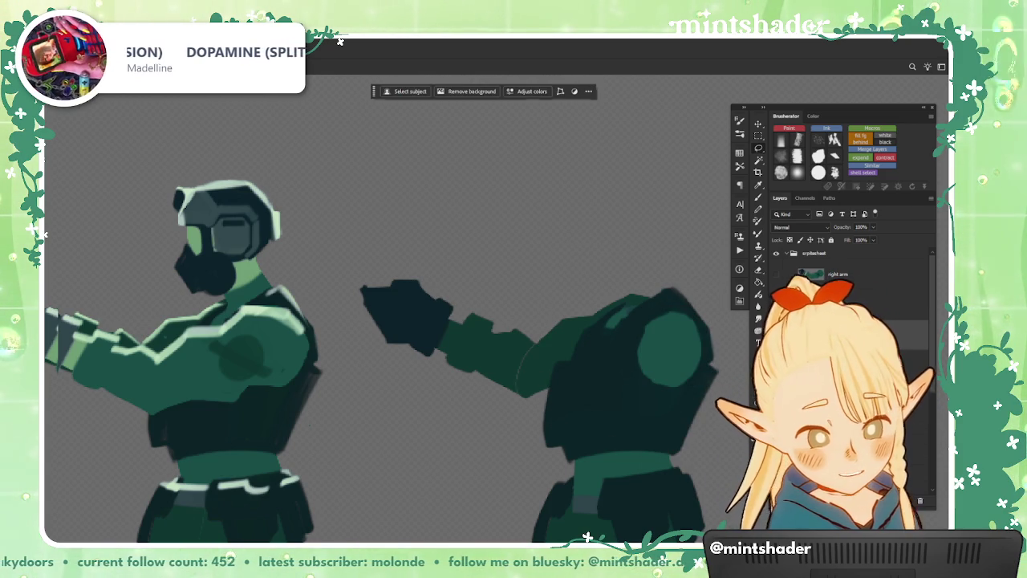
# - Make the sprite sheet group active and hide it to check the trimmed arm
pyautogui.hotkey('ctrl', 'g')
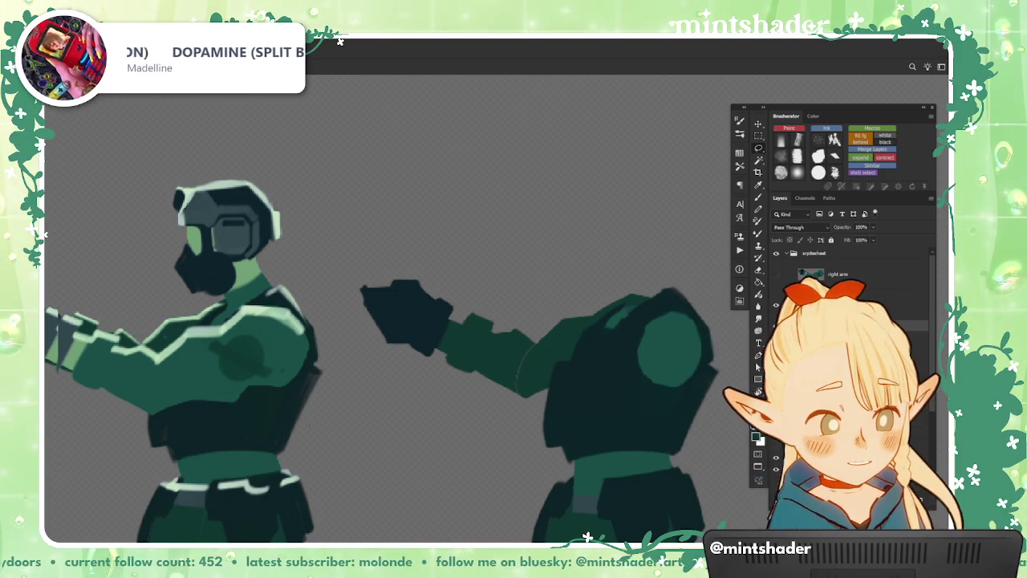
pyautogui.hotkey('ctrl', ',')
pyautogui.hotkey('ctrl', ',')
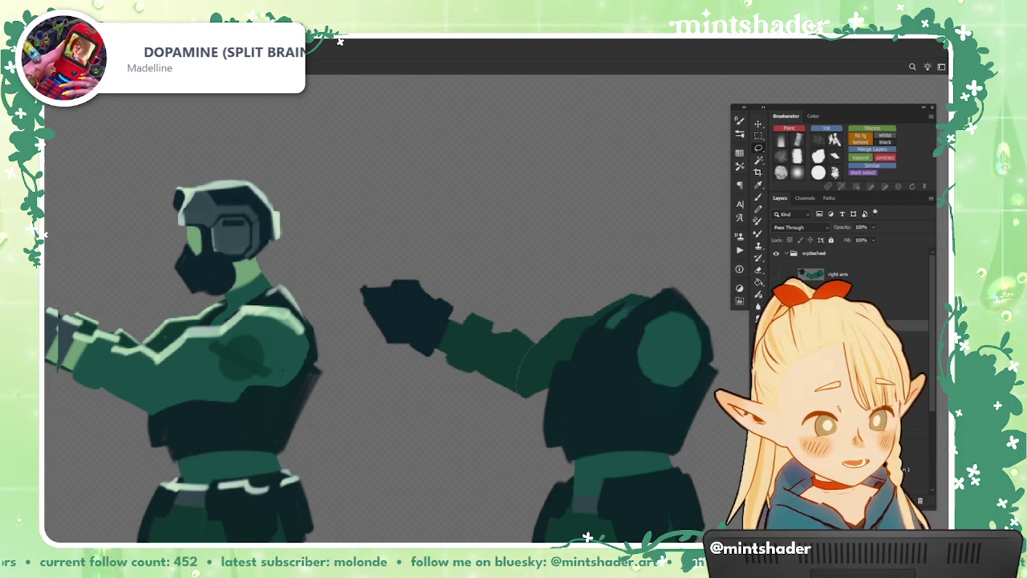
pyautogui.scroll(1, 715, 420)
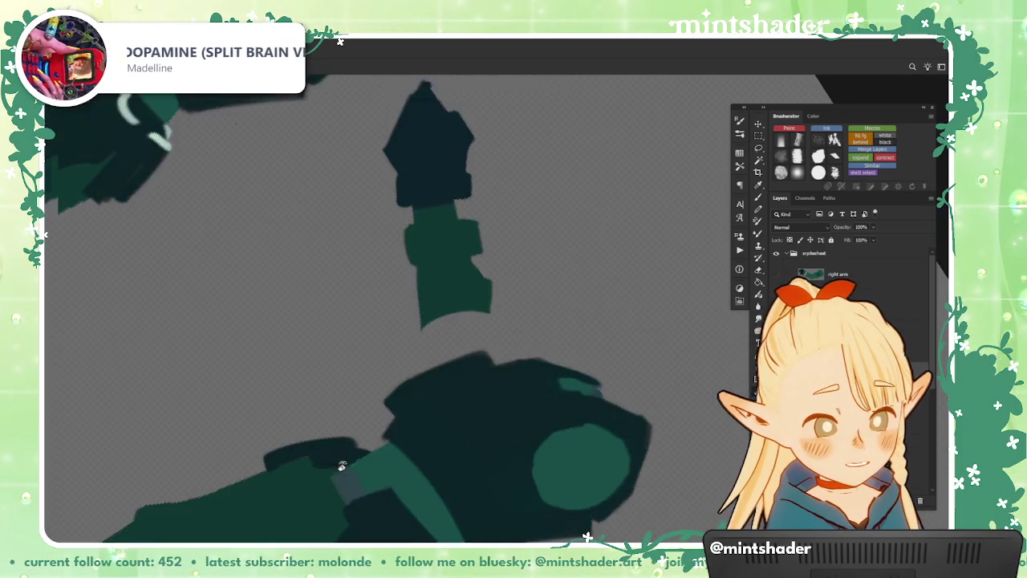
pyautogui.moveTo(340, 465)
pyautogui.mouseDown()
pyautogui.moveTo(457, 431)
pyautogui.moveTo(476, 504)
pyautogui.mouseUp()
# - Lasso the area below the arm and fill it with green
pyautogui.press('l')
pyautogui.moveTo(530, 454); pyautogui.dragTo(554, 420)
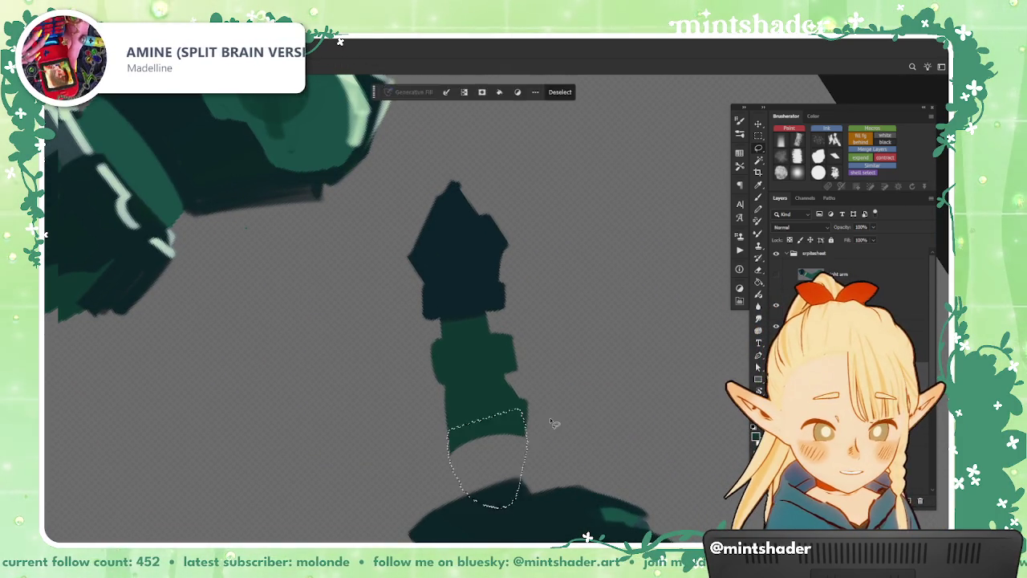
pyautogui.hotkey('alt', 'BackSpace')
pyautogui.hotkey('ctrl', 'd')
pyautogui.press('b')
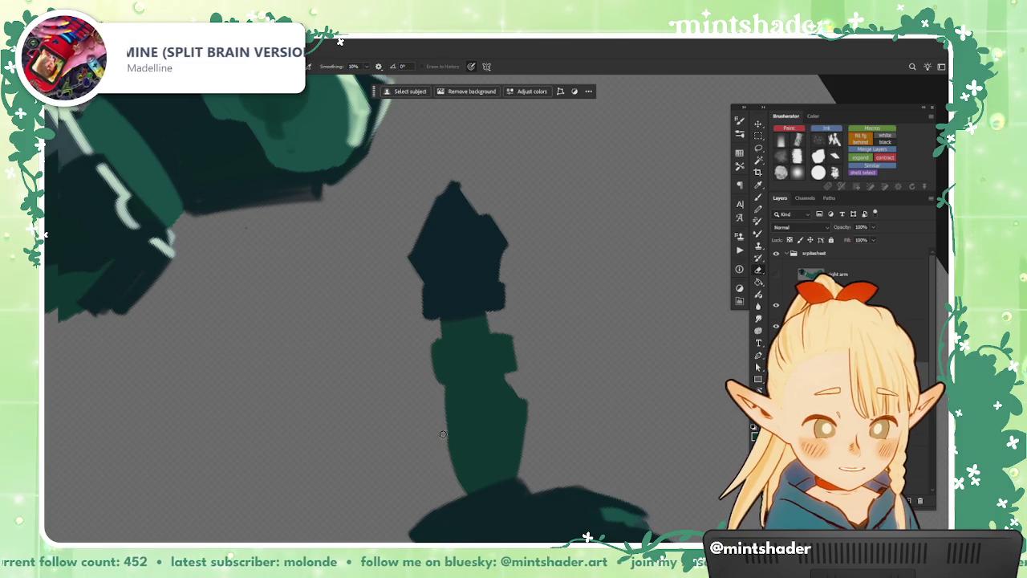
pyautogui.moveTo(443, 435); pyautogui.dragTo(513, 337)
pyautogui.scroll(3, 610, 367)
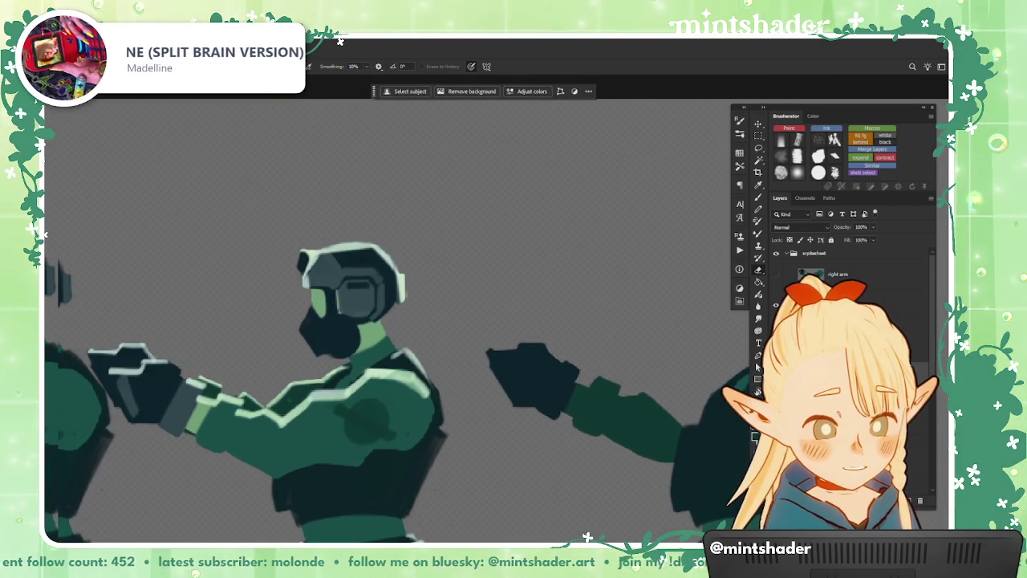
pyautogui.scroll(2, 650, 384)
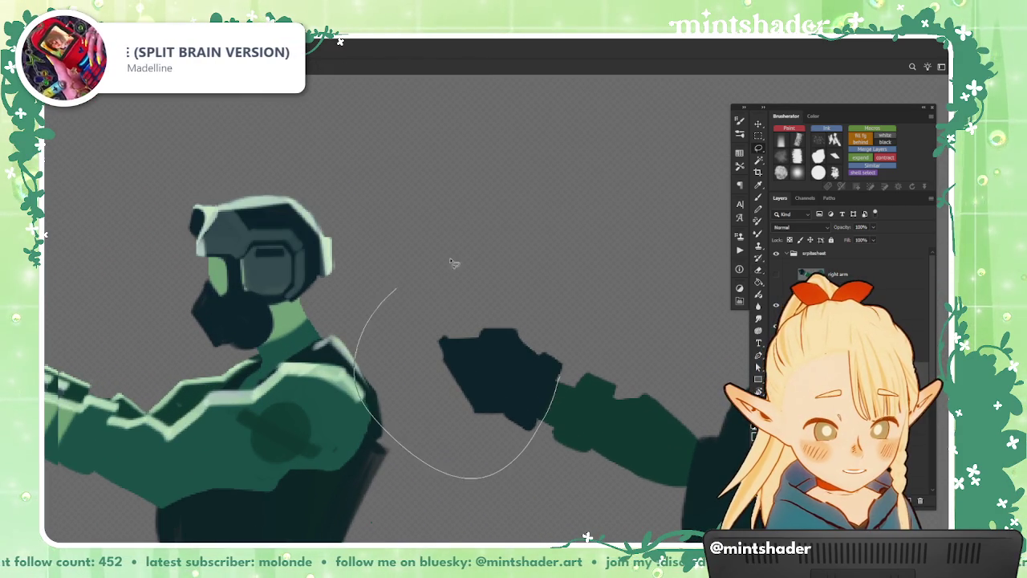
# - Select the soldier's hand and nudge it slightly right and down
pyautogui.moveTo(558, 376); pyautogui.dragTo(395, 289)
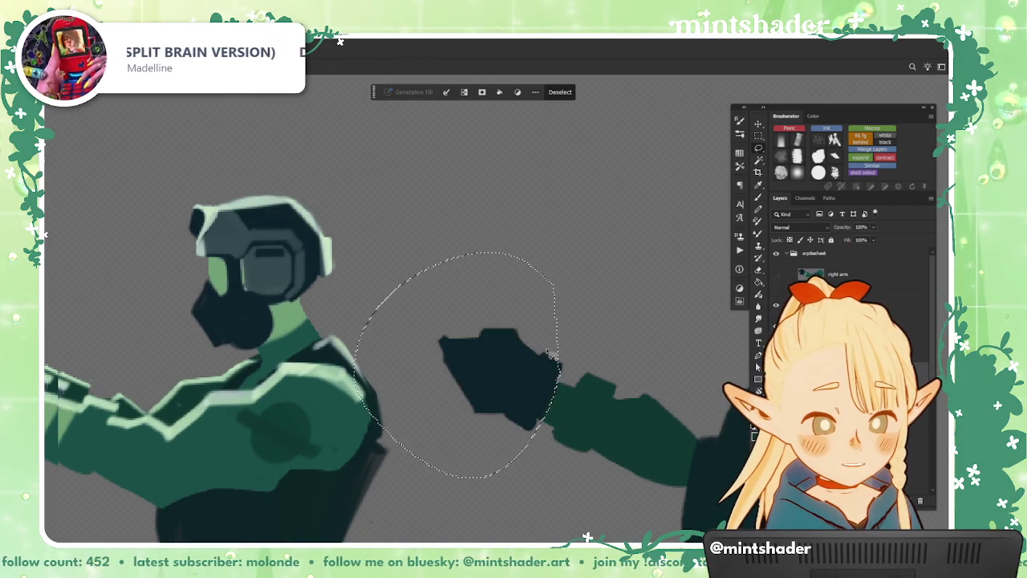
pyautogui.rightClick(557, 331)
pyautogui.click(608, 399)
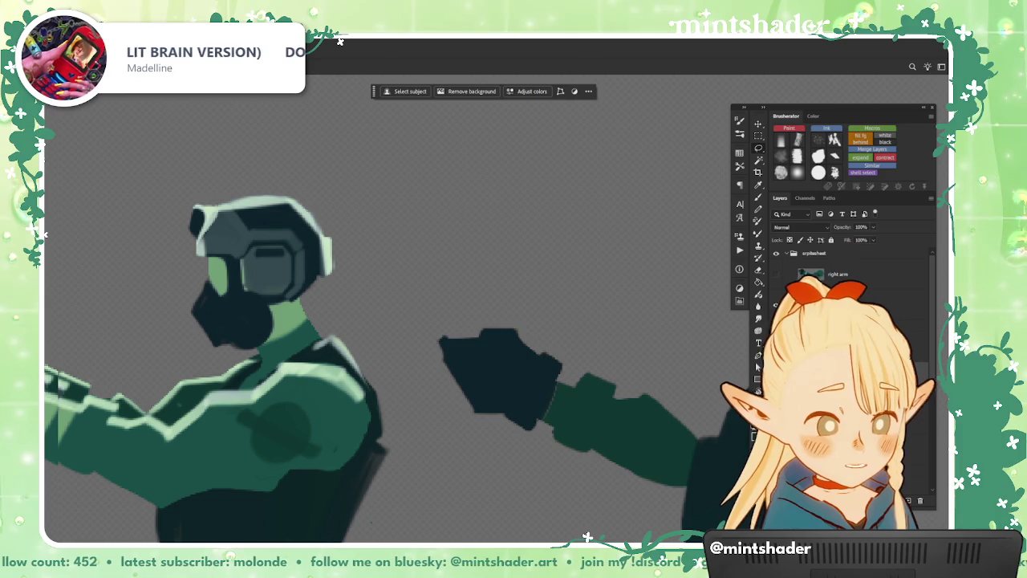
pyautogui.moveTo(501, 377); pyautogui.dragTo(544, 408)
# - Fill the gap at the sleeve end with dark green
pyautogui.scroll(2, 554, 409)
pyautogui.scroll(5, 607, 493)
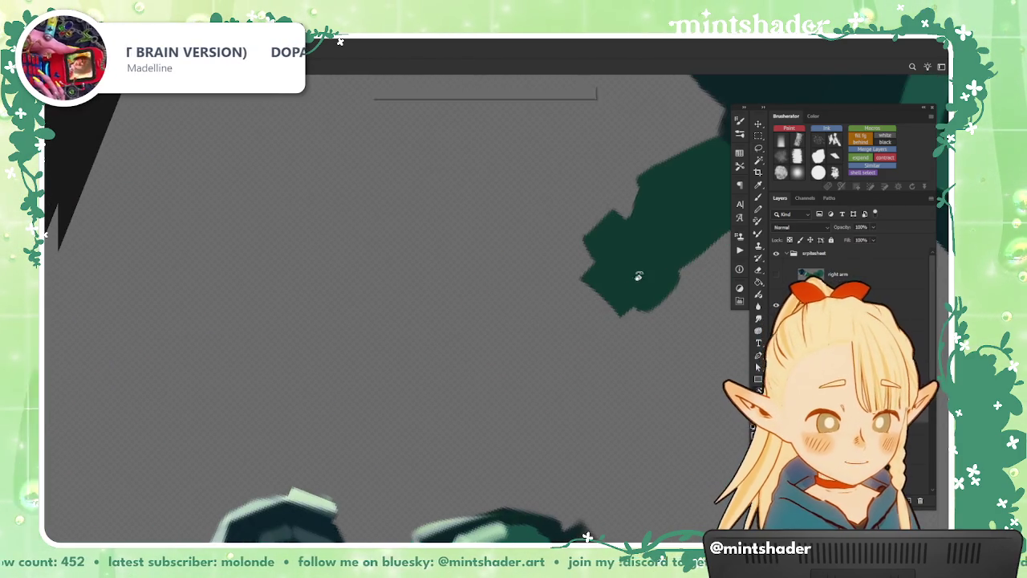
pyautogui.moveTo(587, 269)
pyautogui.mouseDown()
pyautogui.moveTo(572, 310)
pyautogui.moveTo(609, 327)
pyautogui.mouseUp()
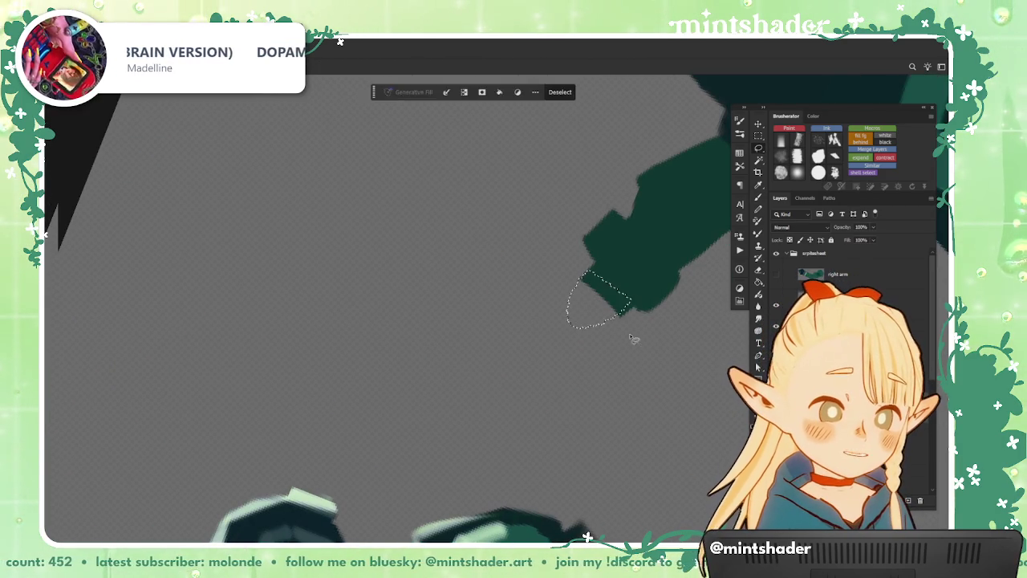
pyautogui.hotkey('alt', 'BackSpace')
pyautogui.hotkey('ctrl', 'd')
pyautogui.press('e')
pyautogui.press('b')
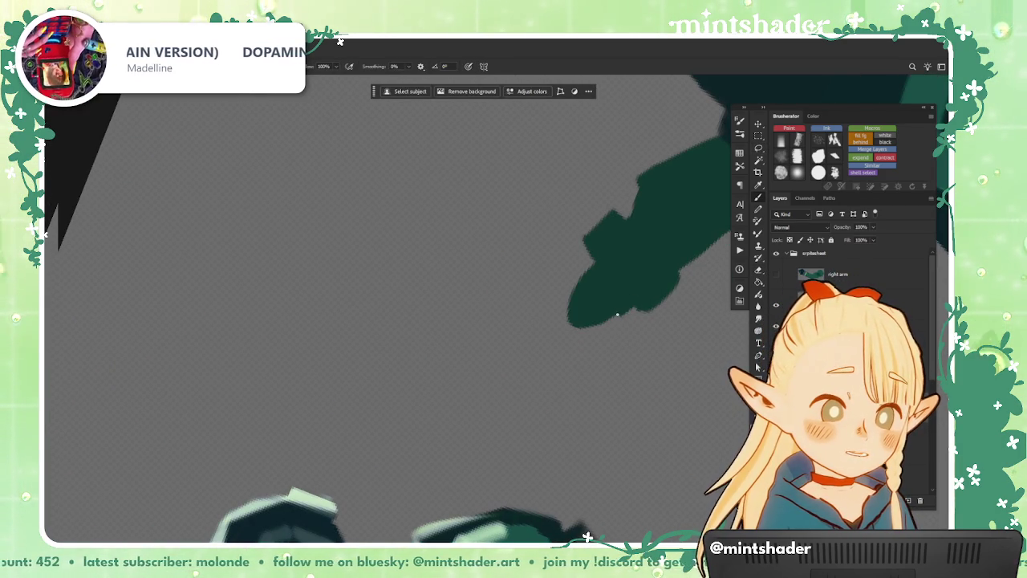
# - Erase the green arm so only the dark fist remains ahead of the torso
pyautogui.scroll(-5, 605, 306)
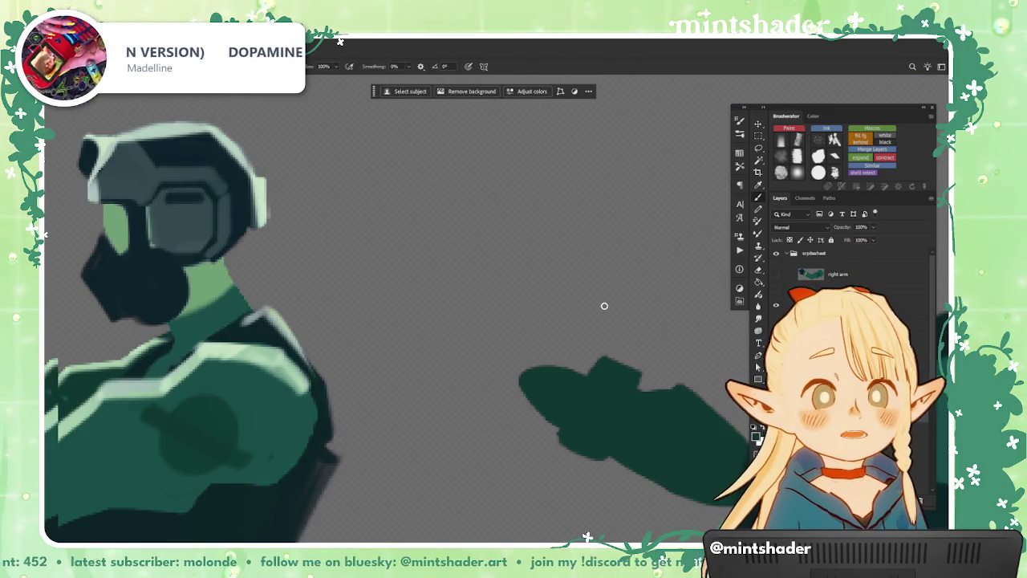
pyautogui.scroll(3, 605, 306)
pyautogui.scroll(-1, 514, 321)
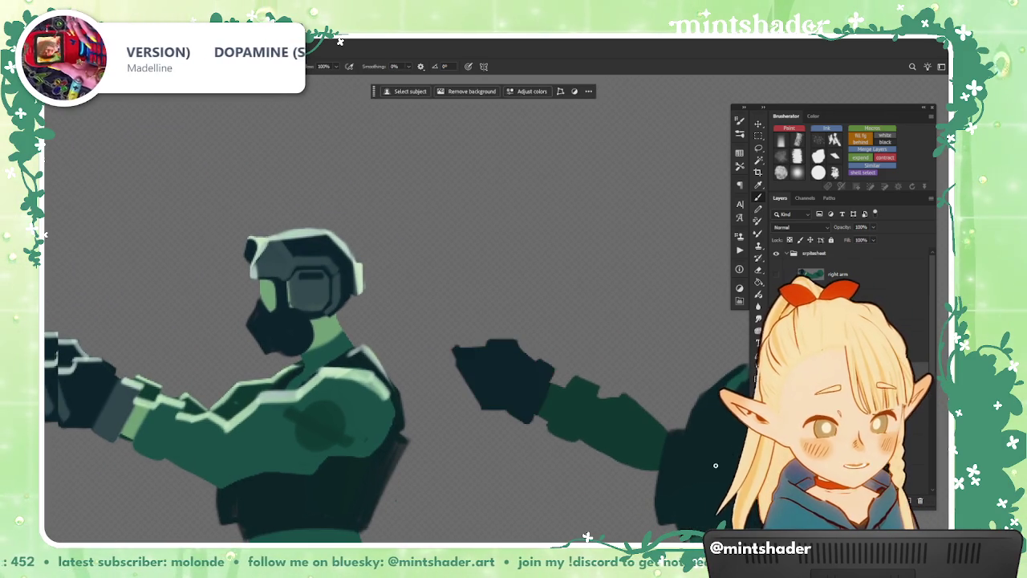
pyautogui.moveTo(562, 322); pyautogui.dragTo(602, 378)
pyautogui.scroll(5, 419, 406)
pyautogui.press('e')
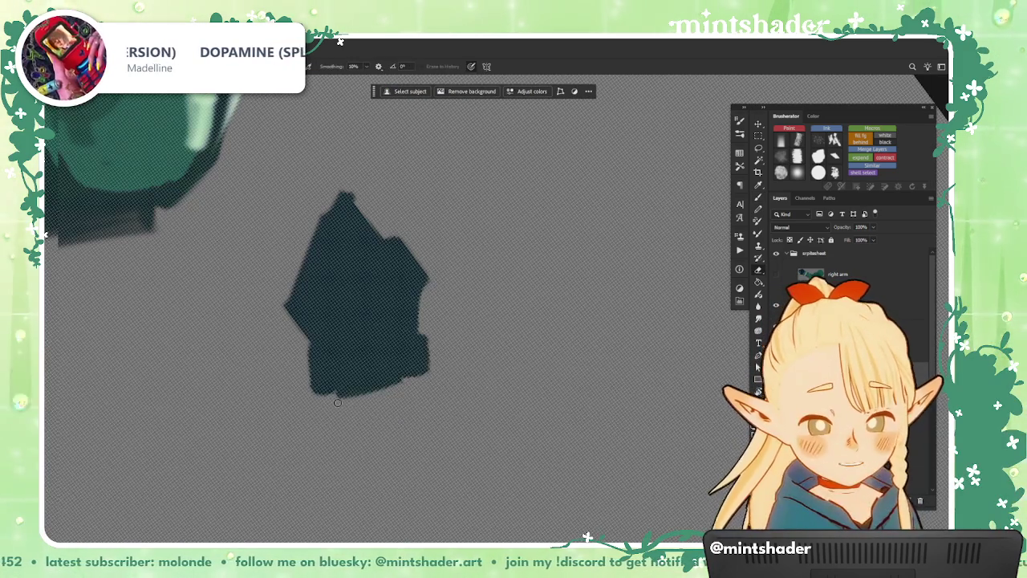
pyautogui.scroll(-5, 330, 397)
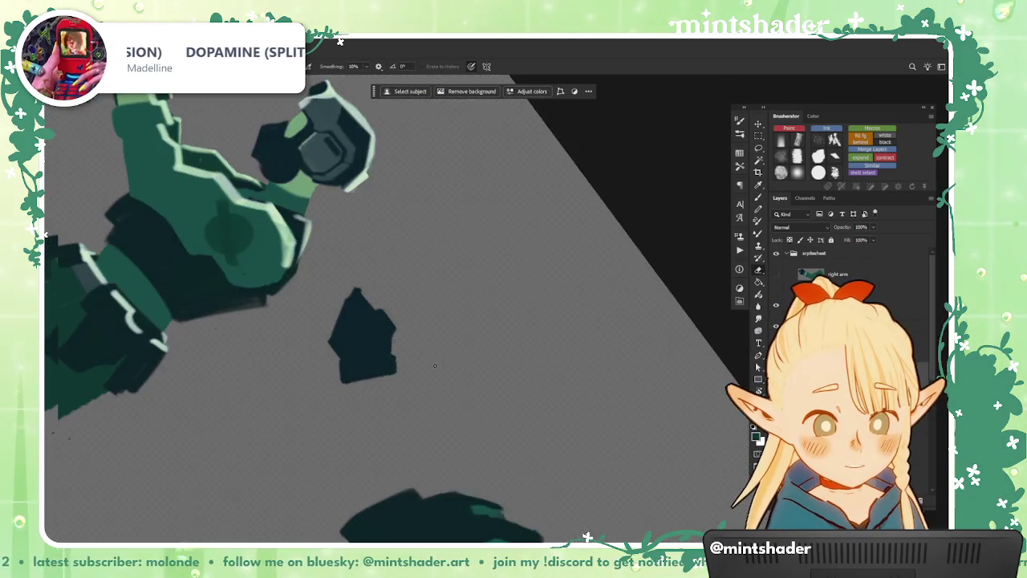
pyautogui.moveTo(330, 397); pyautogui.dragTo(401, 322)
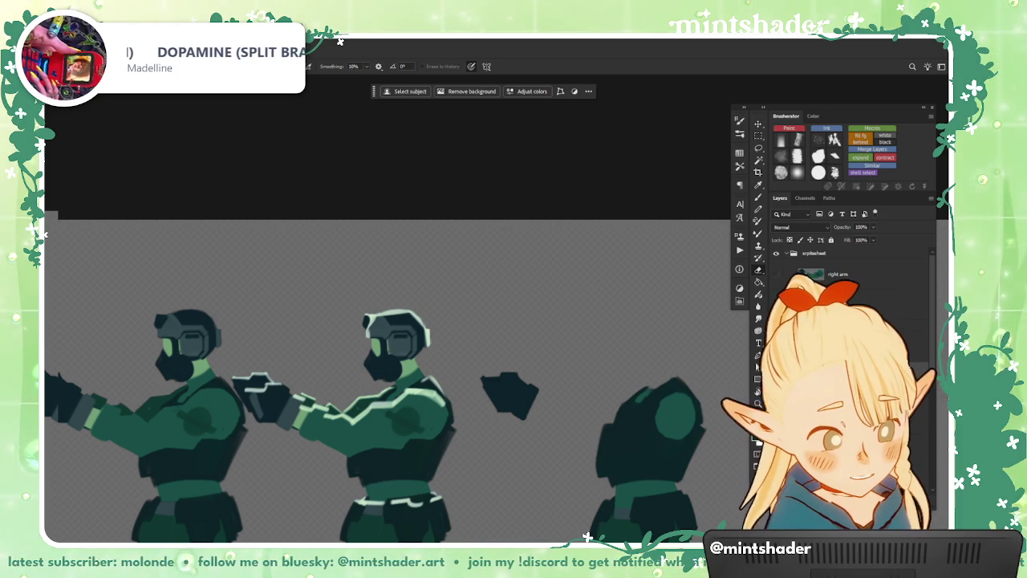
# - Paint the green forearm back between fist and torso with Erase to History
pyautogui.moveTo(666, 413); pyautogui.dragTo(525, 398)
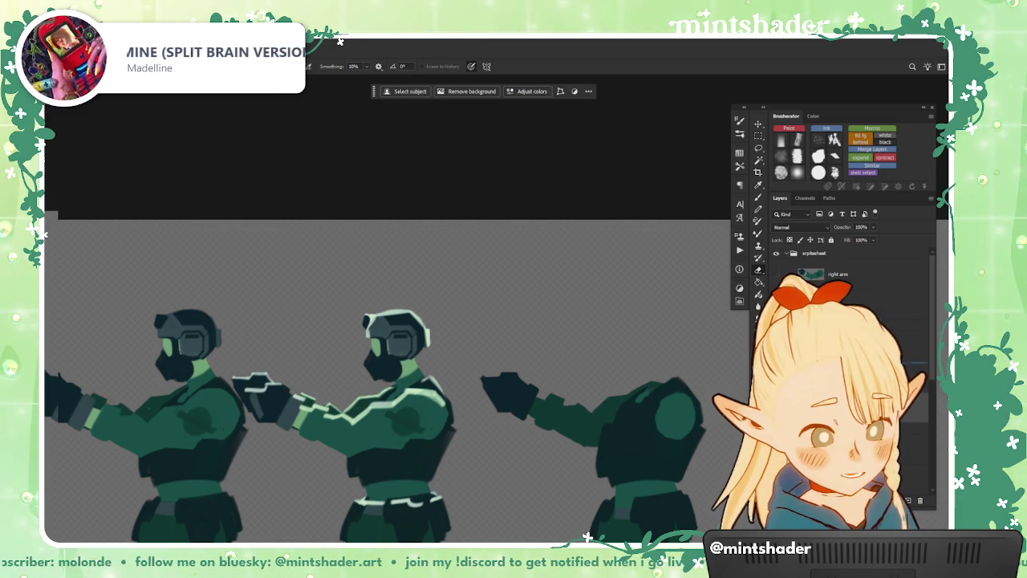
pyautogui.moveTo(472, 457); pyautogui.dragTo(401, 367)
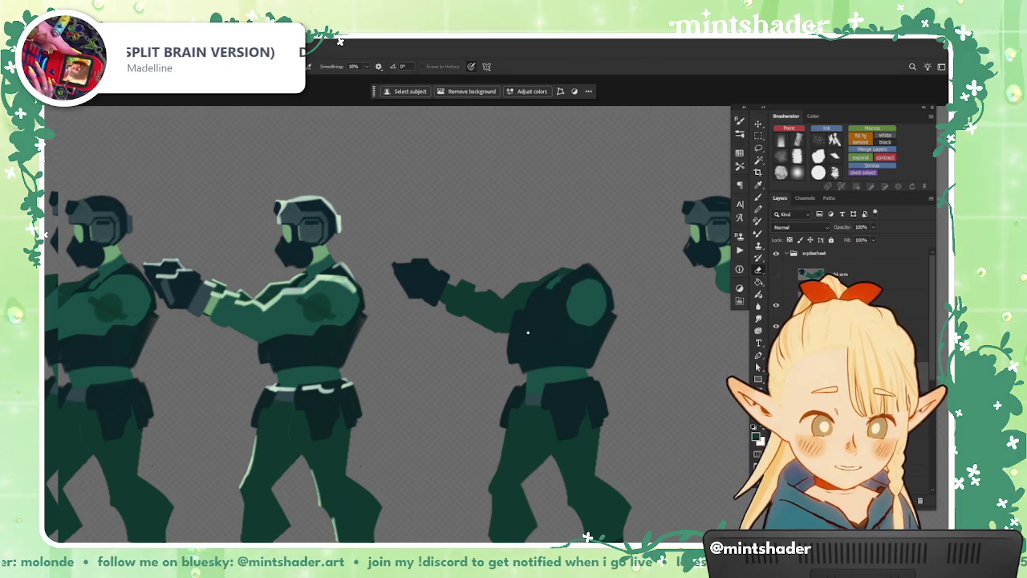
pyautogui.moveTo(528, 331); pyautogui.dragTo(593, 397)
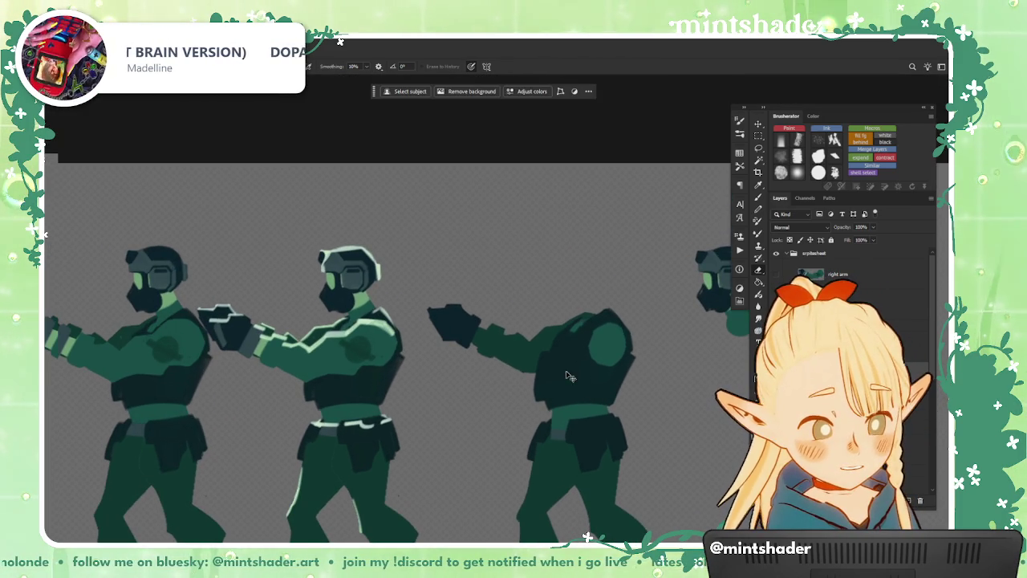
# - Try rotating the arm and erasing the upper arm, cancelling and undoing both
pyautogui.hotkey('ctrl', 't')
pyautogui.moveTo(536, 365); pyautogui.dragTo(509, 471)
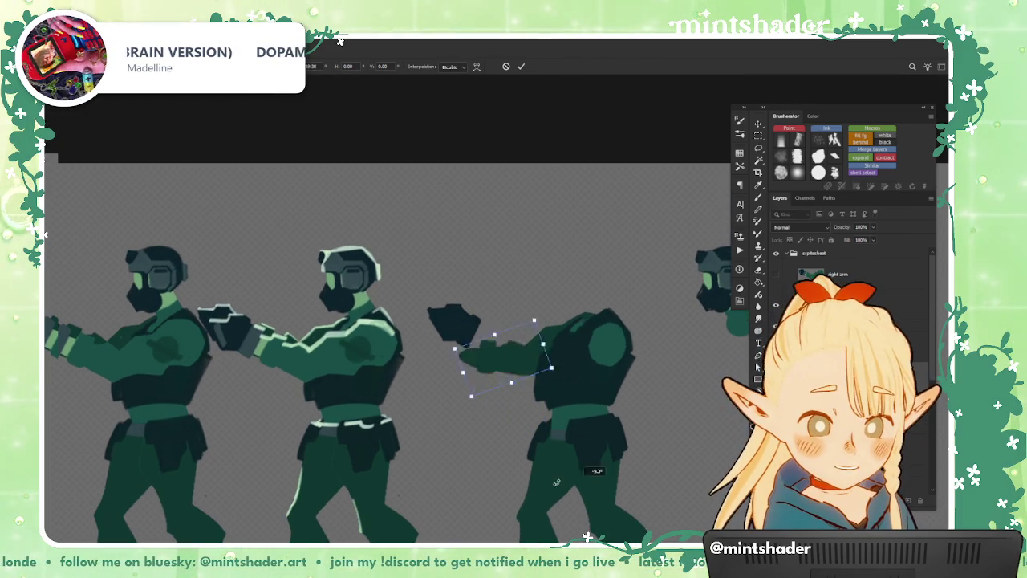
pyautogui.press('Escape')
pyautogui.press('e')
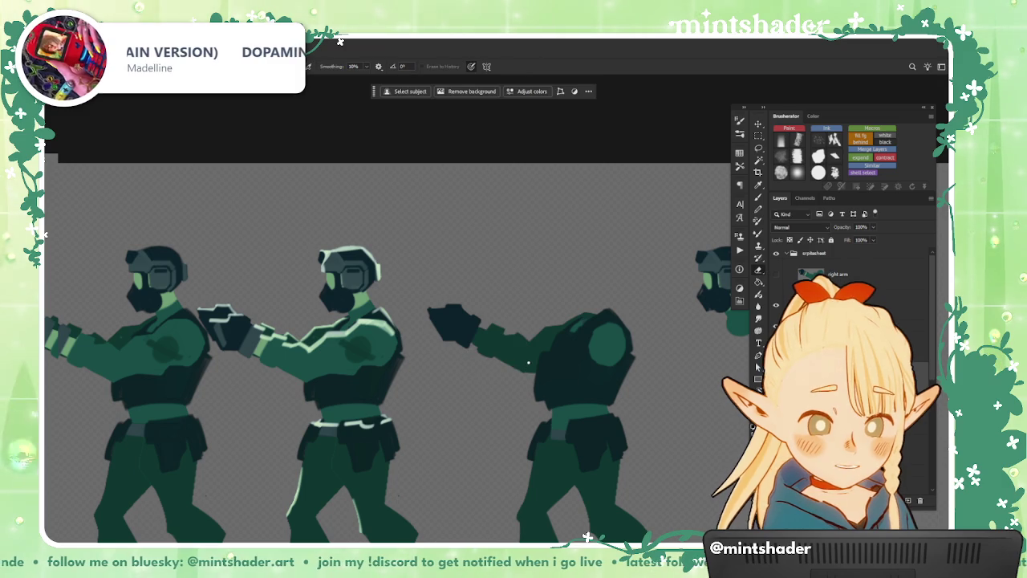
pyautogui.click(562, 461)
pyautogui.press('Return')
pyautogui.moveTo(480, 329); pyautogui.dragTo(525, 362)
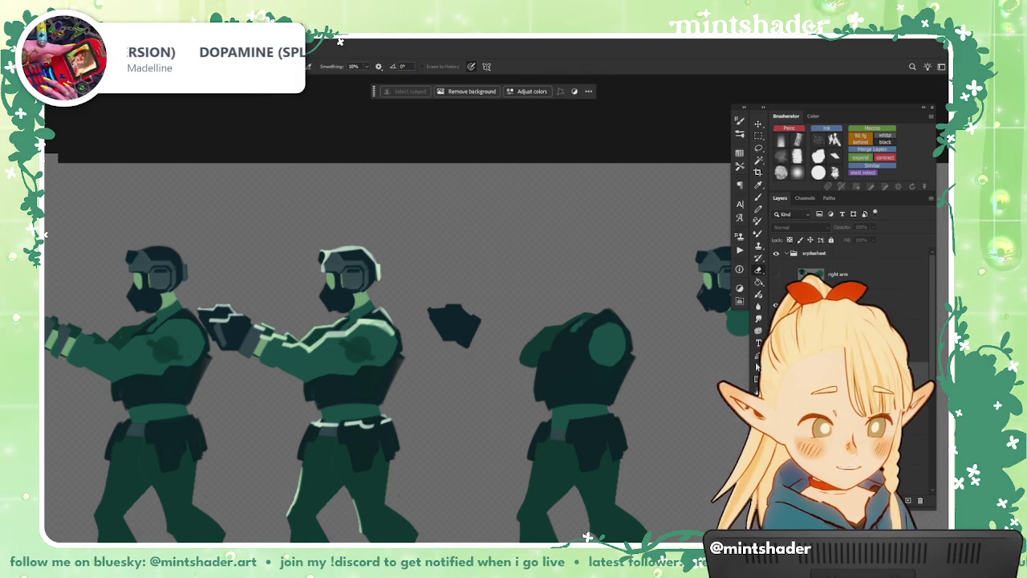
pyautogui.hotkey('ctrl', 'z')
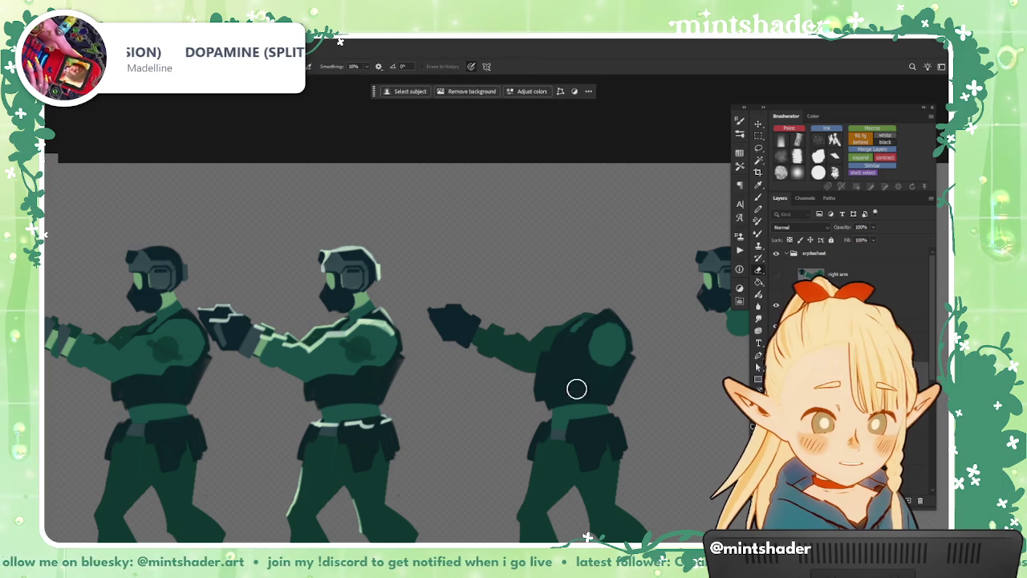
# - Rotate the floating forearm about -17° and commit the transform
pyautogui.hotkey('ctrl', 't')
pyautogui.moveTo(514, 429)
pyautogui.mouseDown()
pyautogui.moveTo(532, 426)
pyautogui.moveTo(491, 329)
pyautogui.mouseUp()
pyautogui.press('Return')
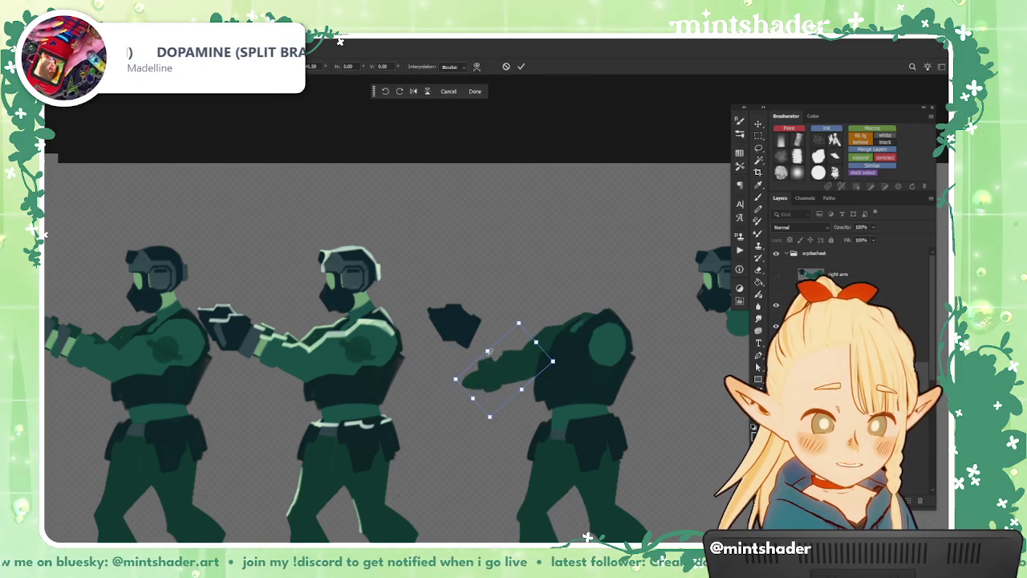
pyautogui.scroll(3, 496, 333)
pyautogui.scroll(-2, 597, 377)
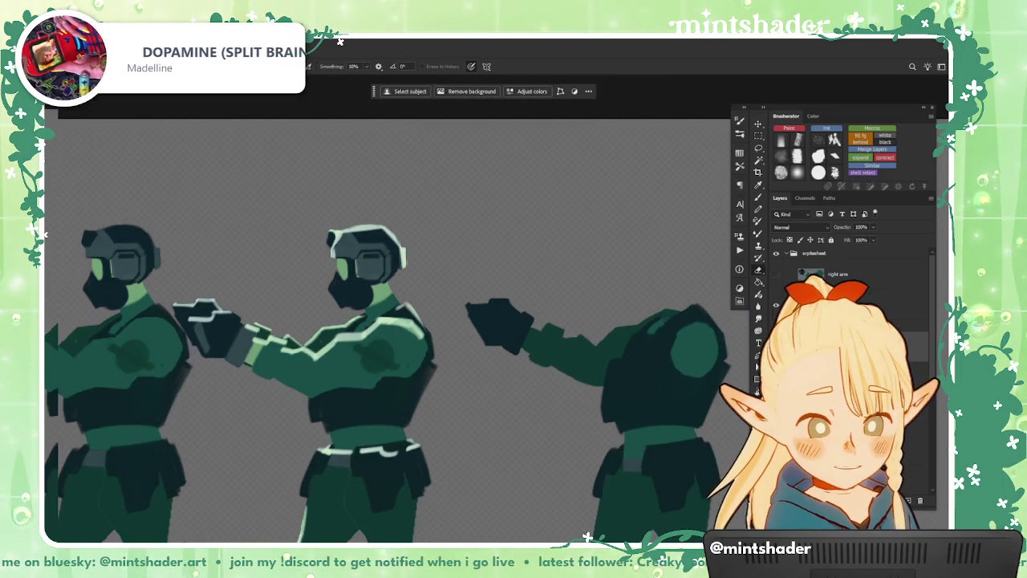
pyautogui.moveTo(656, 382); pyautogui.dragTo(573, 377)
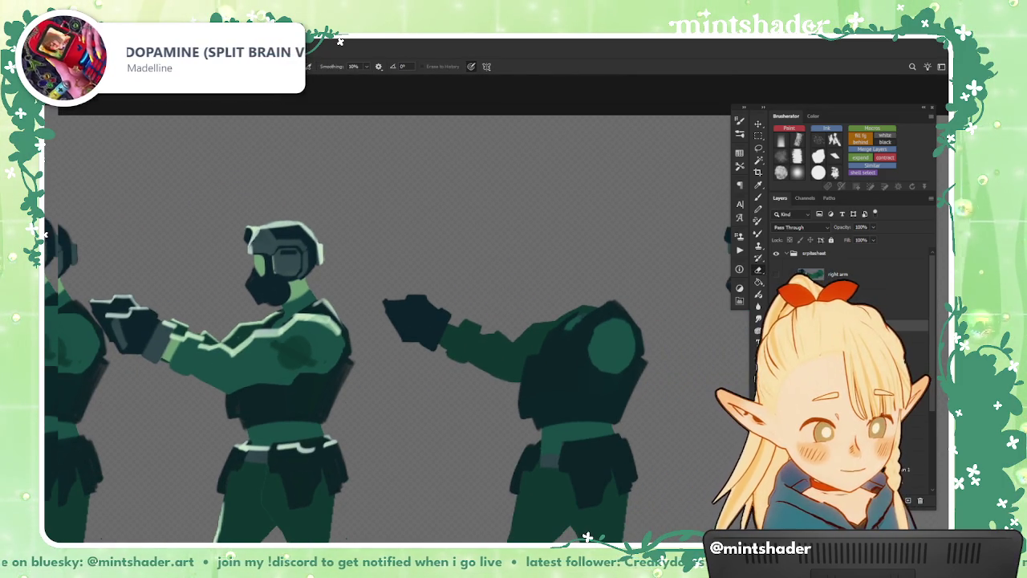
# - Select the right arm layer and bring the soldier's shoulder into view
pyautogui.click(840, 276)
pyautogui.scroll(1, 709, 347)
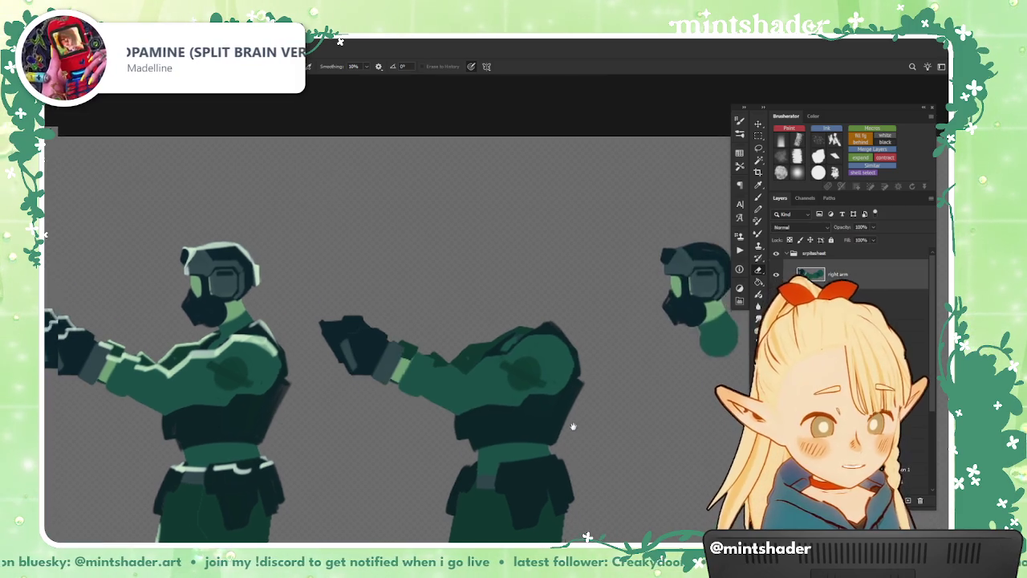
pyautogui.scroll(1, 709, 347)
pyautogui.moveTo(681, 374)
pyautogui.mouseDown()
pyautogui.moveTo(625, 255)
pyautogui.moveTo(619, 355)
pyautogui.mouseUp()
pyautogui.scroll(1, 619, 355)
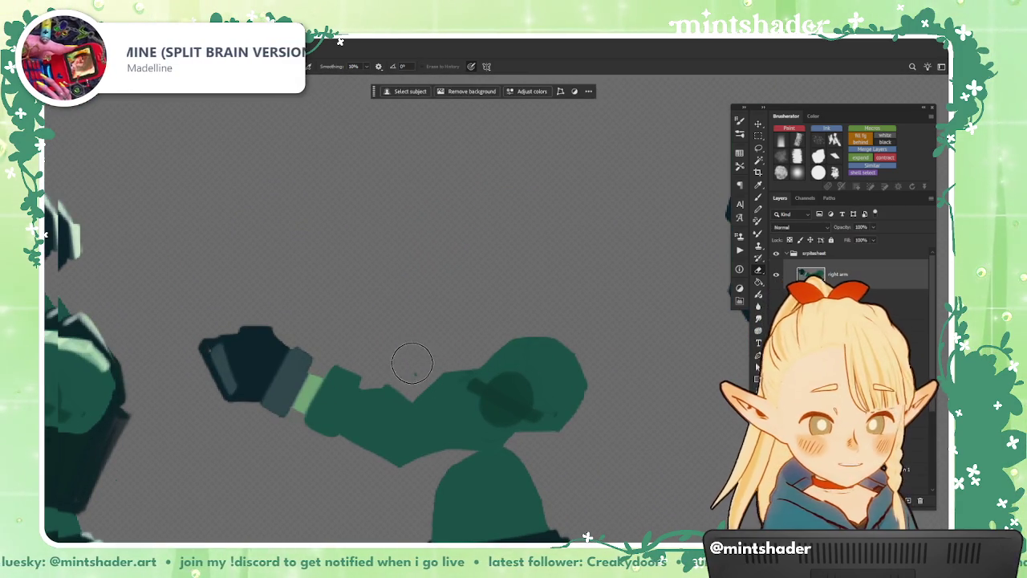
pyautogui.moveTo(561, 471); pyautogui.dragTo(612, 475)
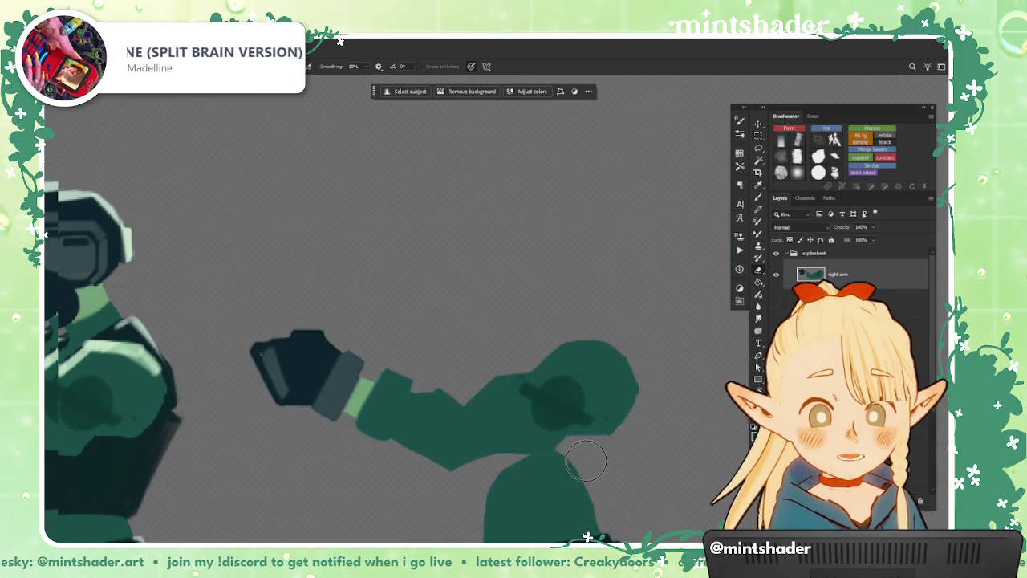
# - Lasso the shoulder and cut it onto its own new layer, Layer 17
pyautogui.press(']')
pyautogui.press(']')
pyautogui.press(']')
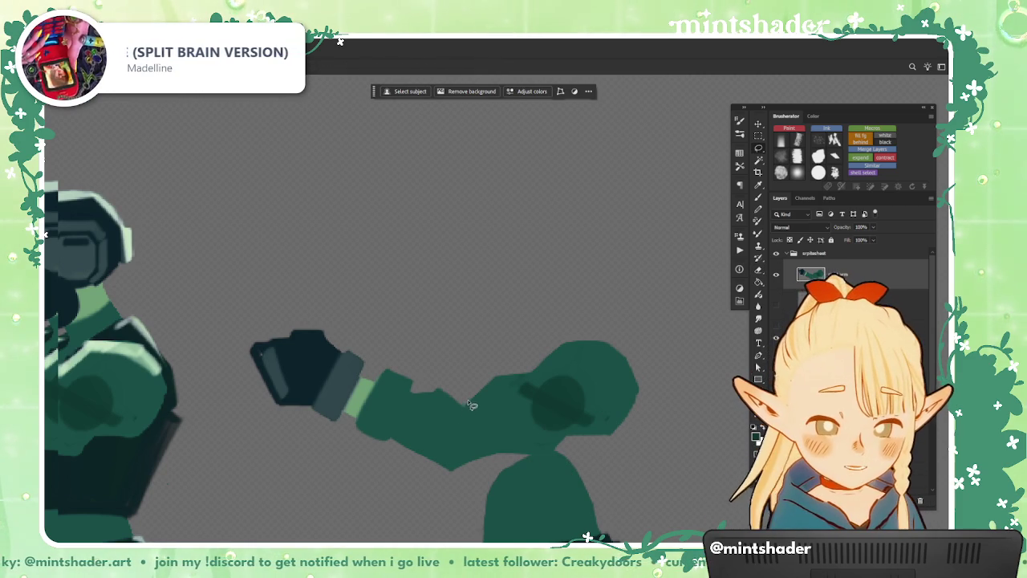
pyautogui.moveTo(468, 400); pyautogui.dragTo(452, 444)
pyautogui.moveTo(624, 472); pyautogui.dragTo(456, 369)
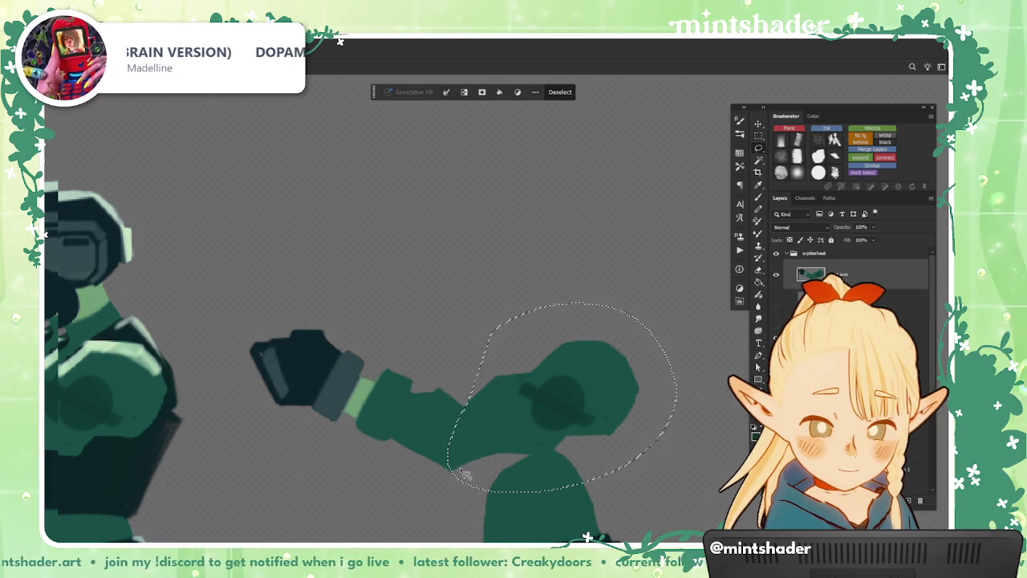
pyautogui.moveTo(464, 479); pyautogui.dragTo(464, 477)
pyautogui.hotkey('ctrl', '-')
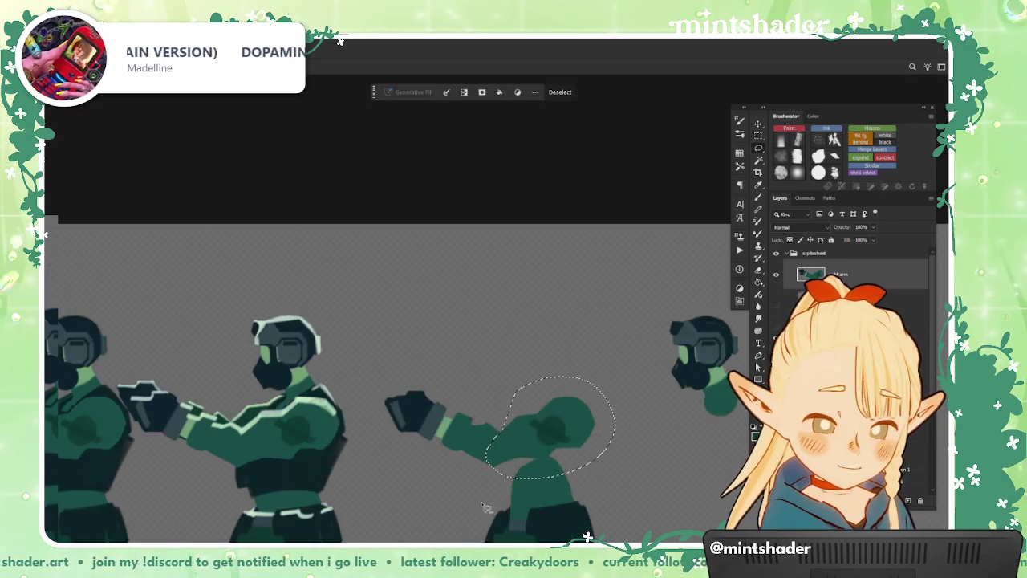
pyautogui.rightClick(603, 375)
pyautogui.click(634, 236)
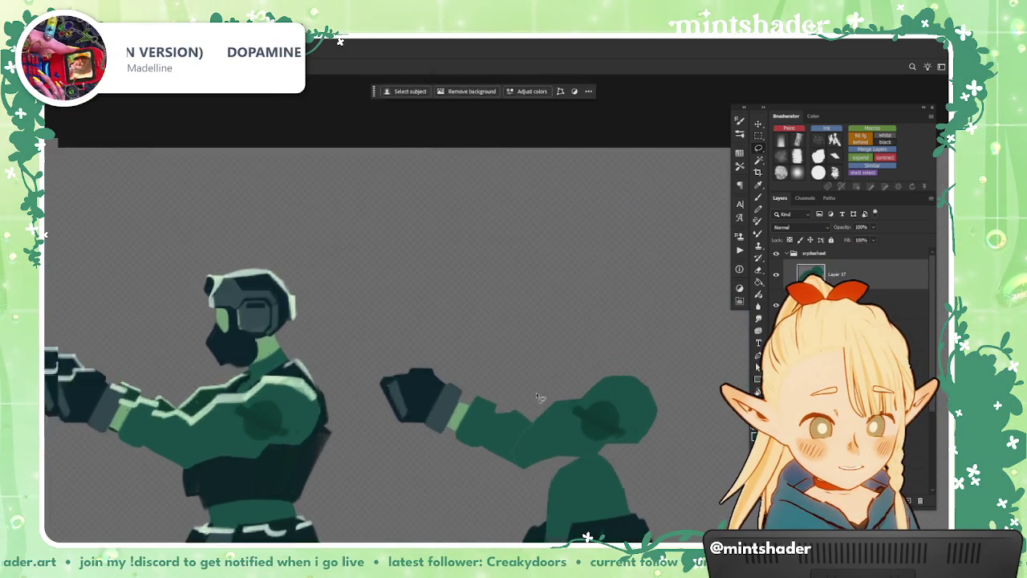
pyautogui.hotkey('ctrl', '+')
pyautogui.moveTo(449, 482)
pyautogui.mouseDown()
pyautogui.moveTo(383, 505)
pyautogui.moveTo(596, 390)
pyautogui.mouseUp()
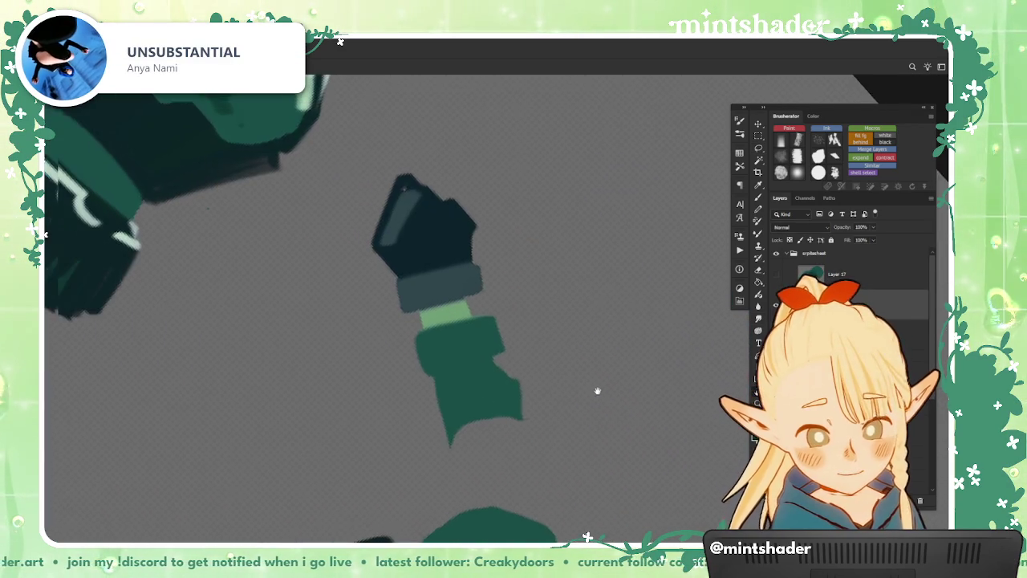
# - Fill two small areas below the arm's end with the arm's green
pyautogui.press('l')
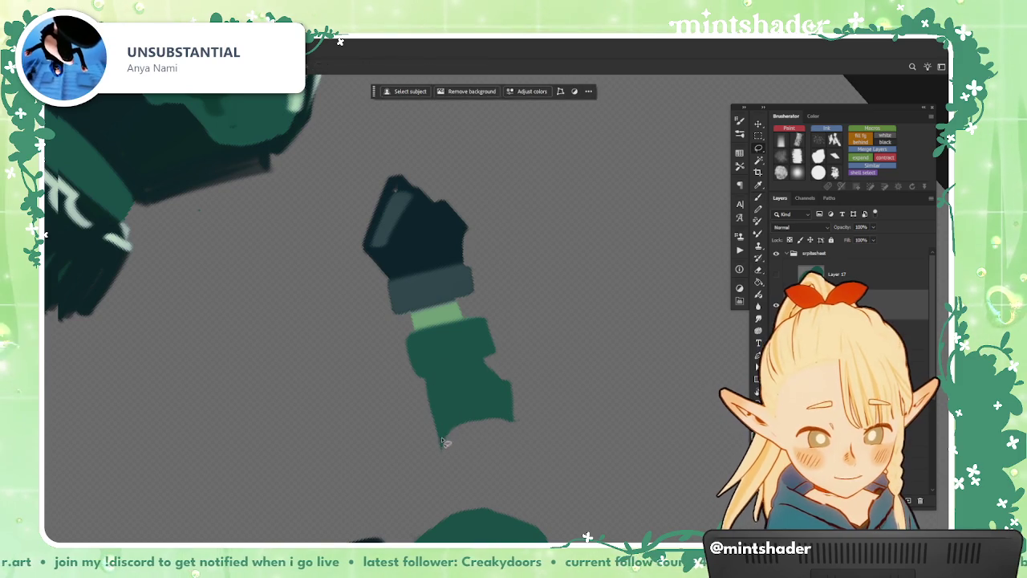
pyautogui.moveTo(439, 429)
pyautogui.mouseDown()
pyautogui.moveTo(449, 464)
pyautogui.moveTo(441, 431)
pyautogui.moveTo(469, 458)
pyautogui.mouseUp()
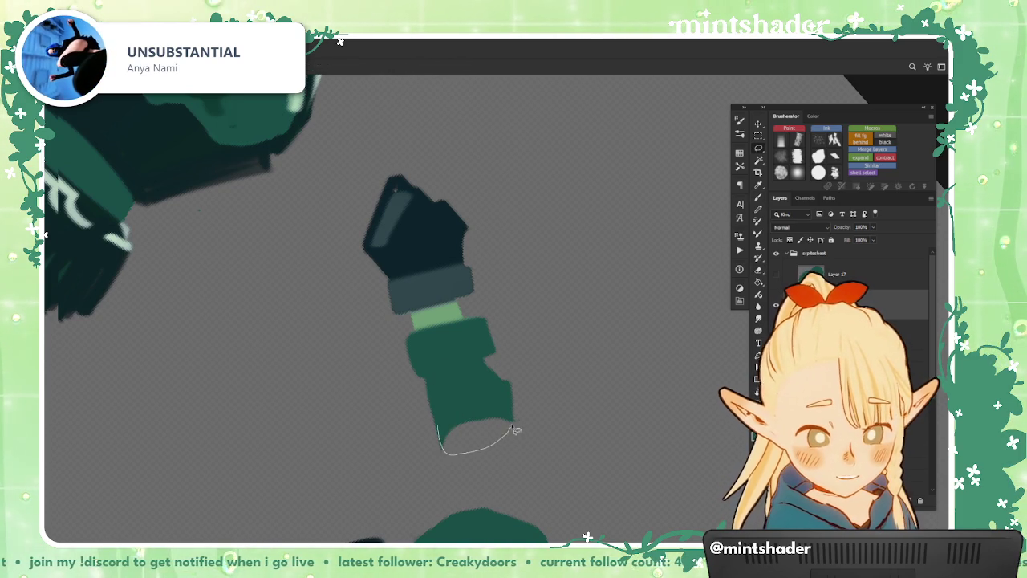
pyautogui.moveTo(516, 430); pyautogui.dragTo(520, 424)
pyautogui.hotkey('alt', 'BackSpace')
pyautogui.hotkey('ctrl', 'd')
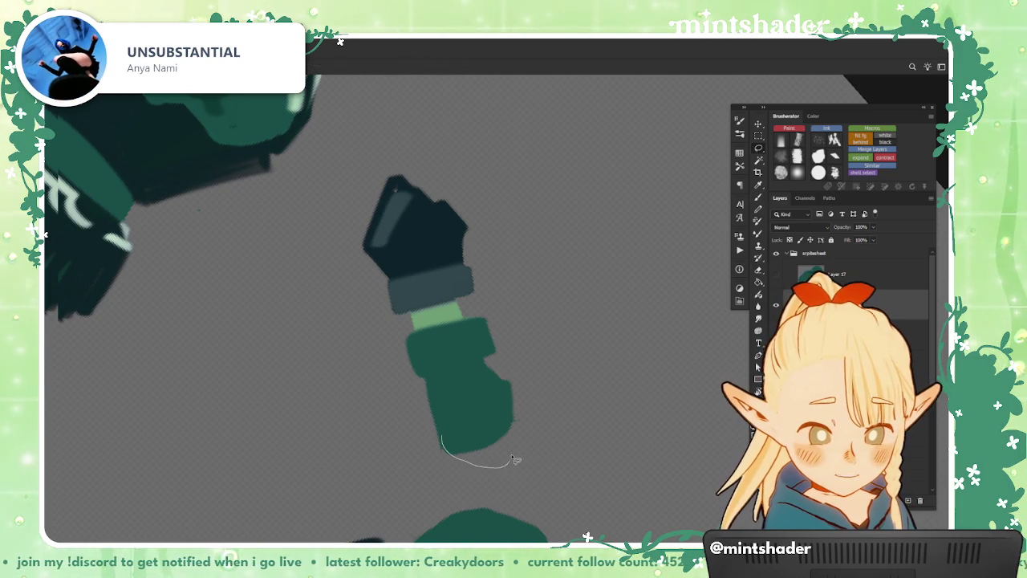
pyautogui.moveTo(516, 460); pyautogui.dragTo(514, 463)
pyautogui.hotkey('alt', 'BackSpace')
pyautogui.hotkey('ctrl', 'd')
pyautogui.press('e')
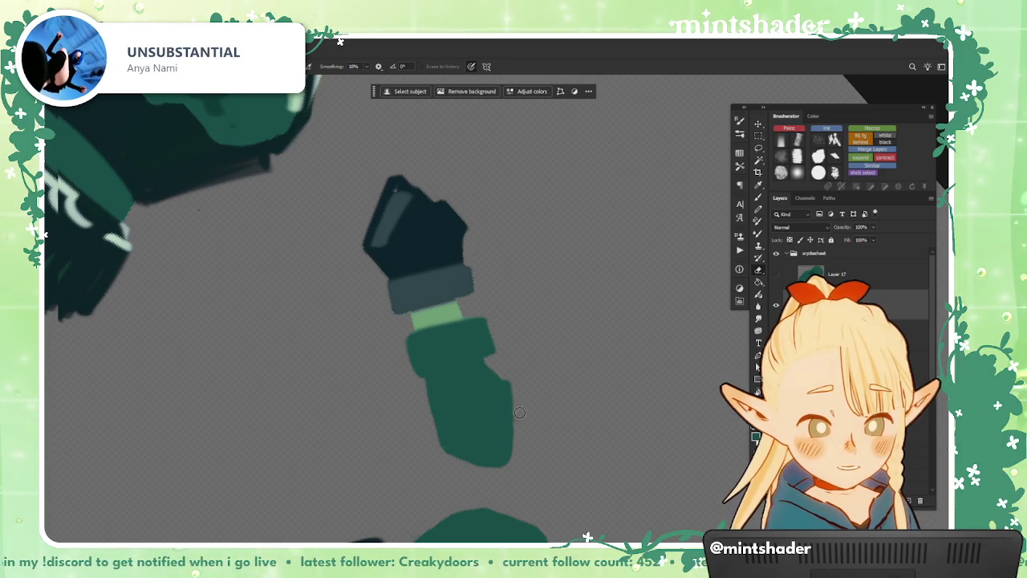
pyautogui.scroll(-5, 511, 374)
pyautogui.moveTo(512, 374)
pyautogui.mouseDown()
pyautogui.moveTo(565, 492)
pyautogui.moveTo(575, 333)
pyautogui.mouseUp()
# - Lasso the soldier's dark hand and cut it onto its own layer
pyautogui.press('l')
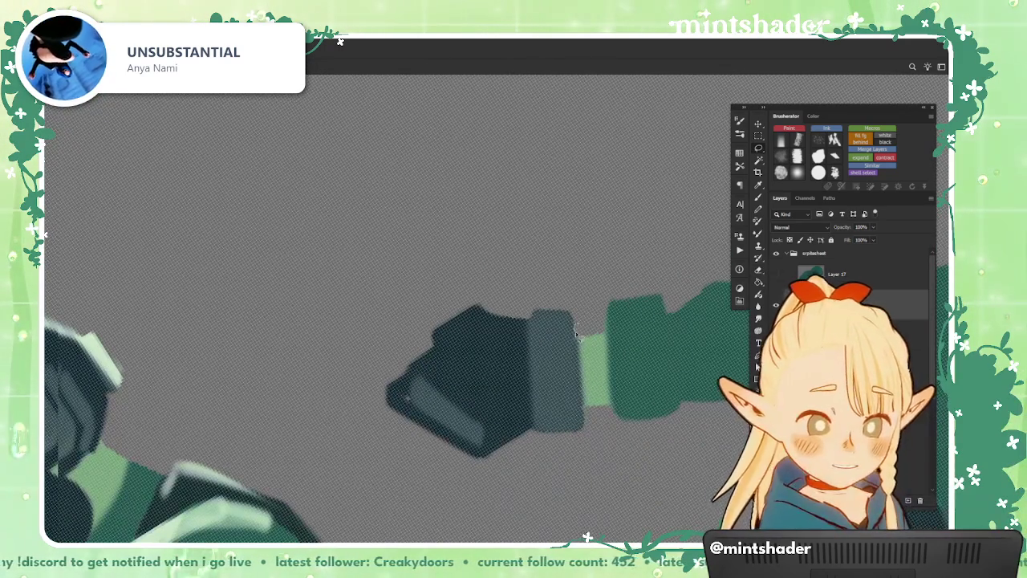
pyautogui.moveTo(530, 222); pyautogui.dragTo(570, 265)
pyautogui.rightClick(570, 263)
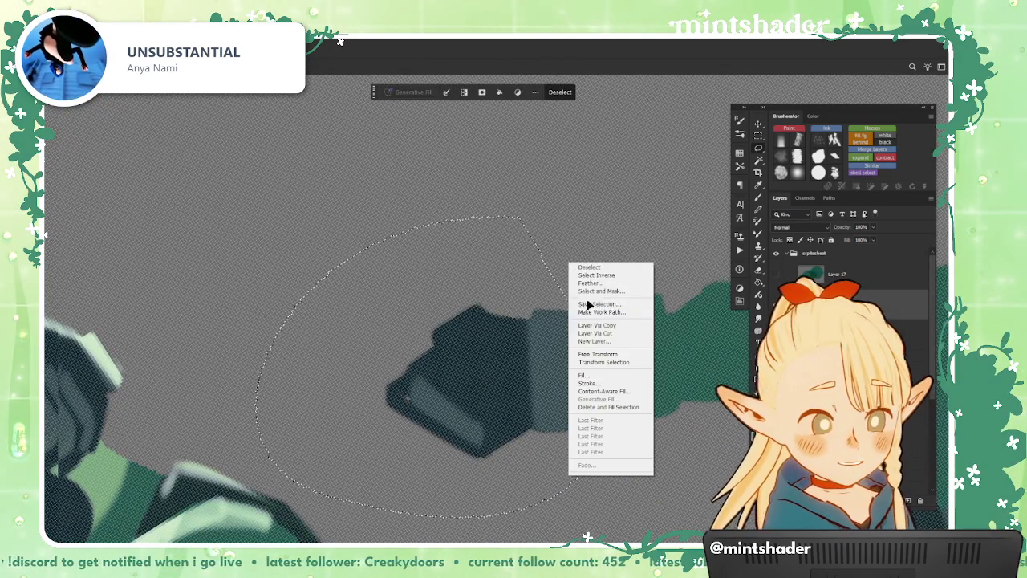
pyautogui.click(618, 340)
# - Fill the exposed wrist end with light green and deselect
pyautogui.moveTo(562, 477)
pyautogui.mouseDown()
pyautogui.moveTo(724, 341)
pyautogui.moveTo(692, 198)
pyautogui.mouseUp()
pyautogui.moveTo(544, 241); pyautogui.dragTo(598, 299)
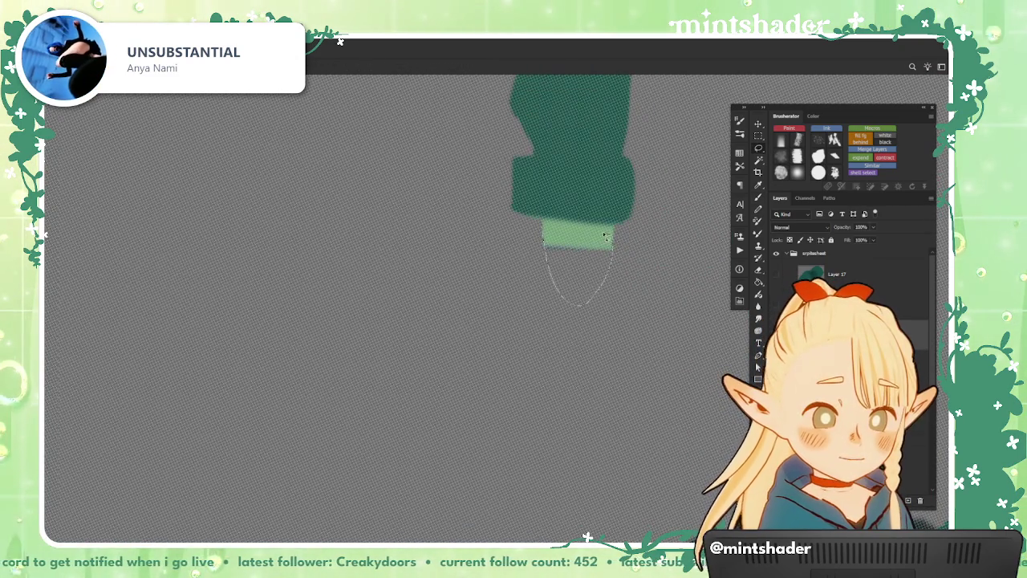
pyautogui.moveTo(606, 234); pyautogui.dragTo(607, 237)
pyautogui.hotkey('alt', 'BackSpace')
pyautogui.moveTo(629, 422); pyautogui.dragTo(591, 480)
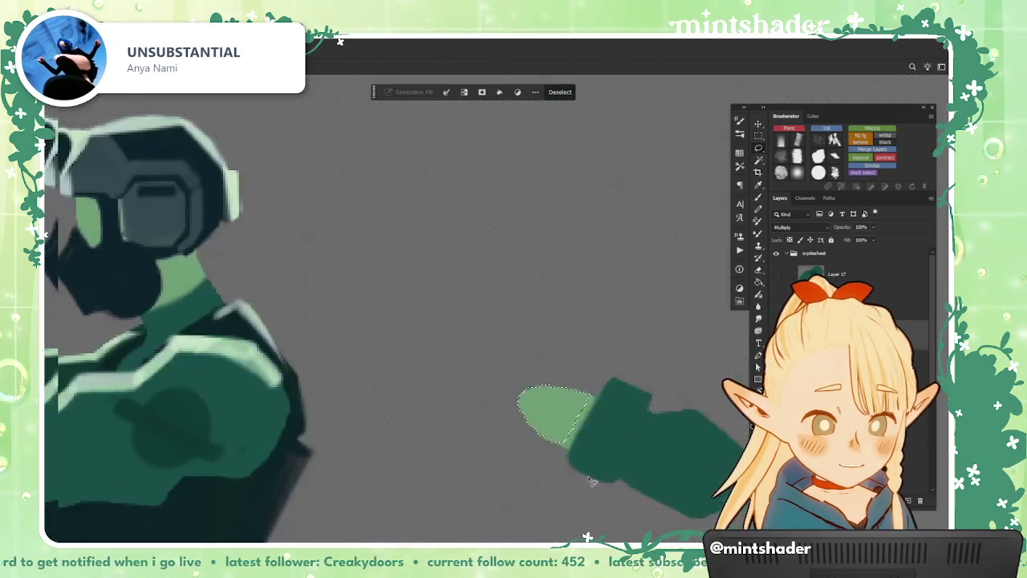
pyautogui.hotkey('ctrl', 'd')
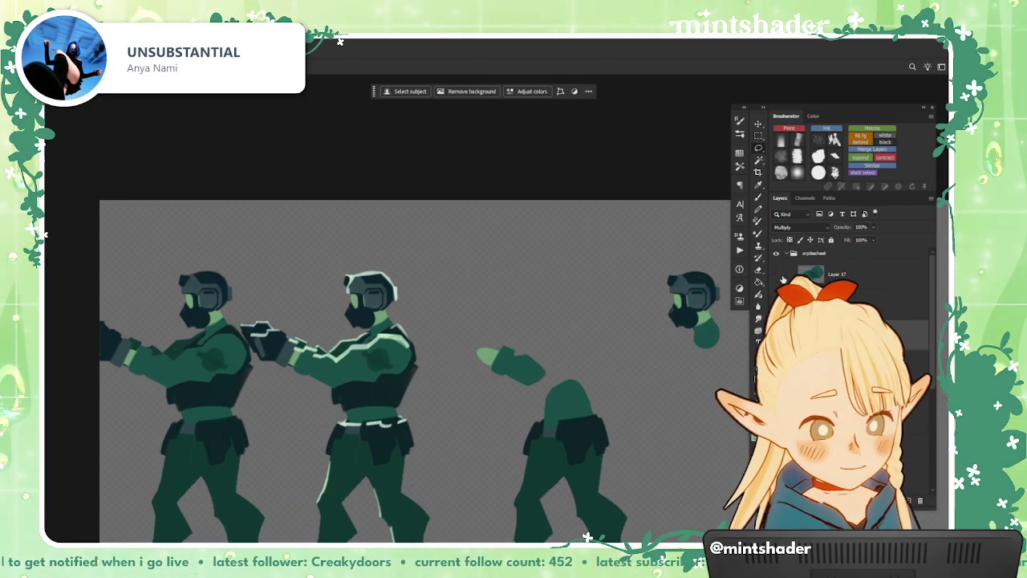
# - Play the animation preview, then try an arm rotation and cancel it
pyautogui.press('space')
pyautogui.press('space')
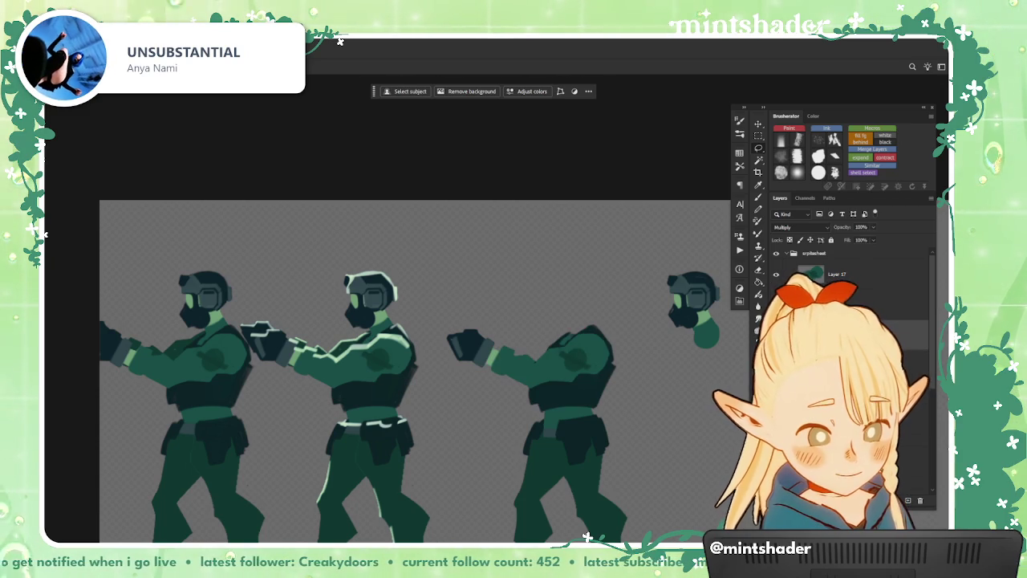
pyautogui.hotkey('ctrl', '+')
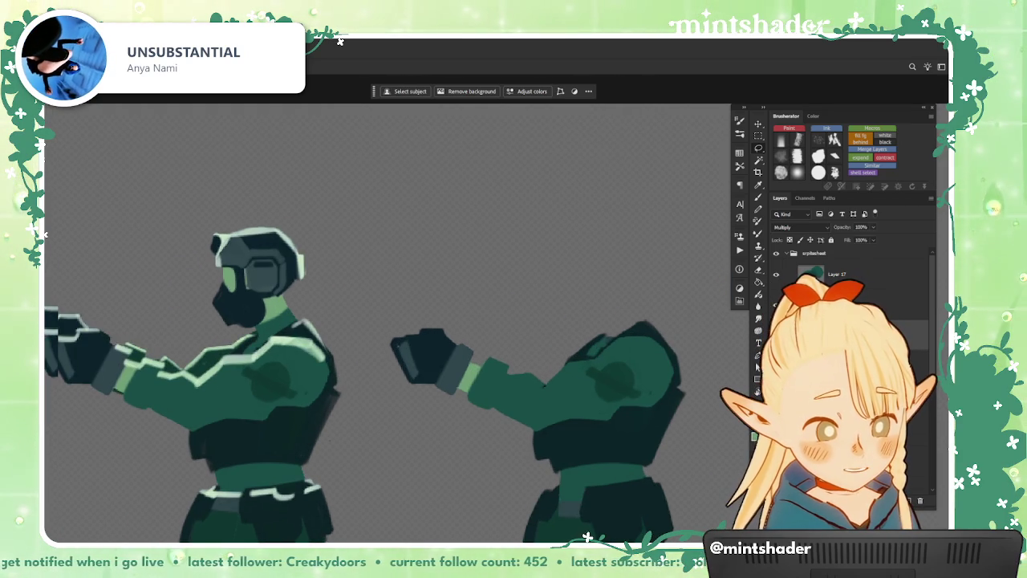
pyautogui.hotkey('ctrl', '-')
pyautogui.hotkey('ctrl', 't')
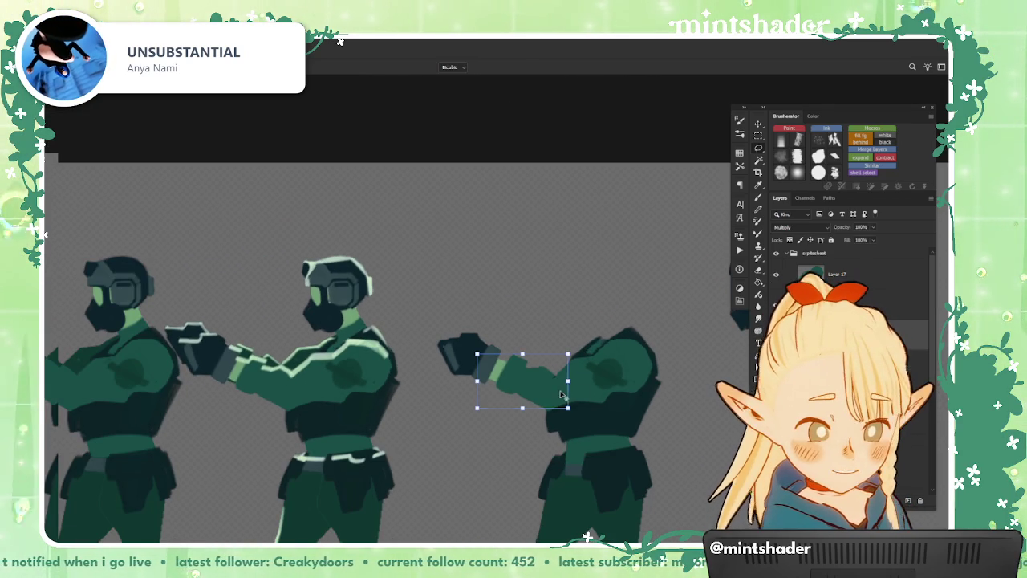
pyautogui.moveTo(606, 482); pyautogui.dragTo(655, 386)
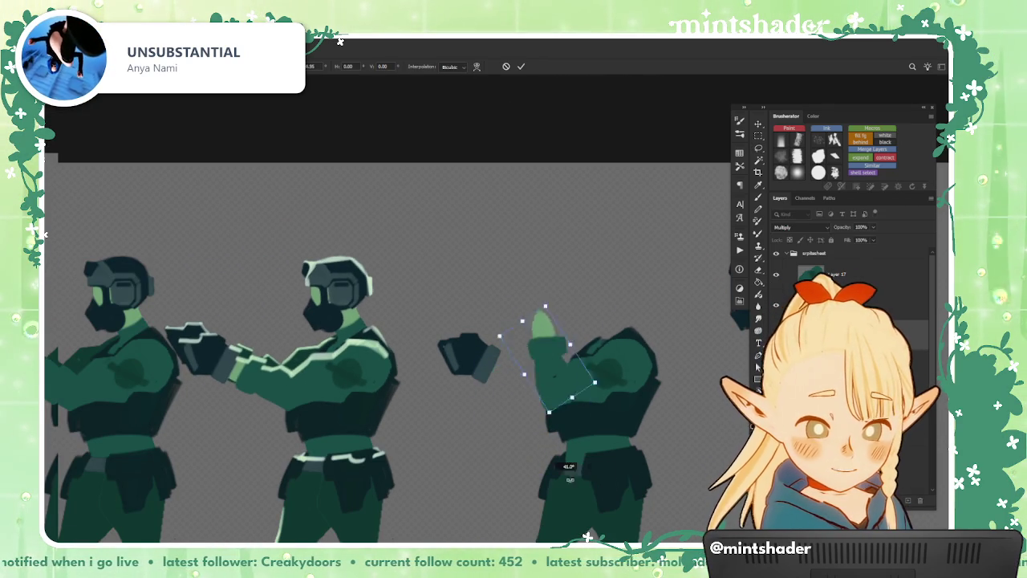
pyautogui.press('Escape')
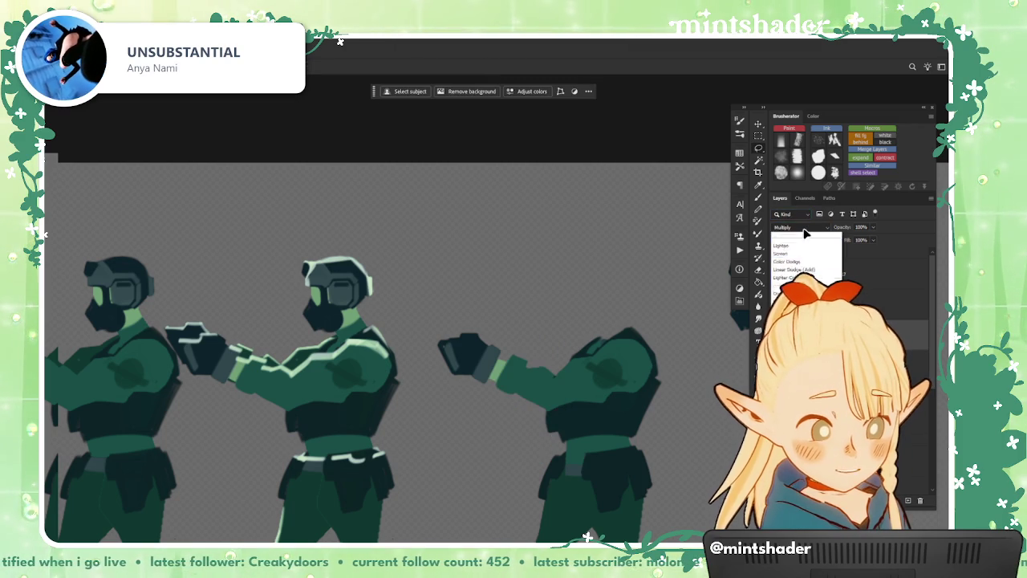
# - Rotate the forearm downward to point down-left and commit it
pyautogui.hotkey('ctrl', 't')
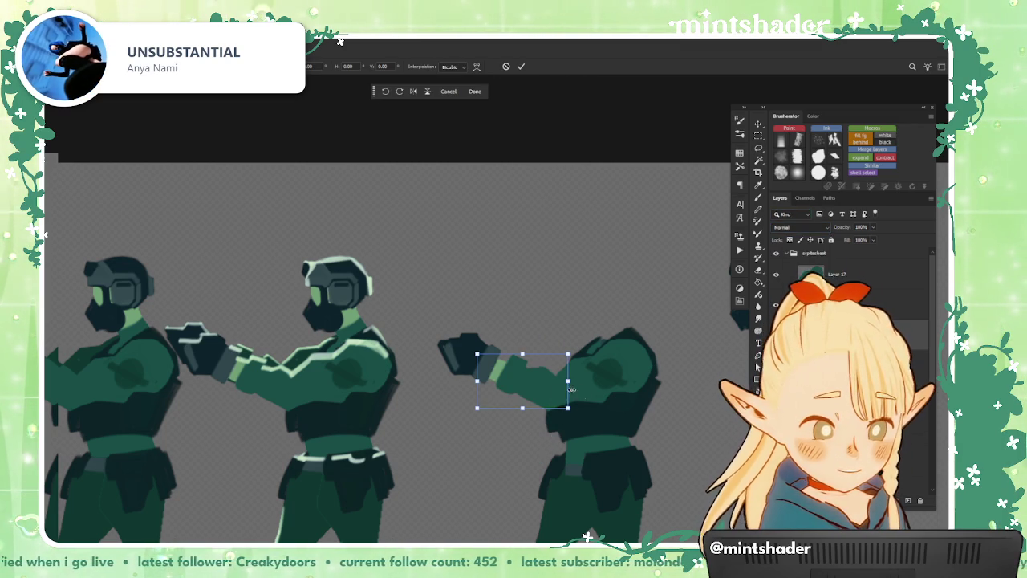
pyautogui.moveTo(571, 389); pyautogui.dragTo(529, 429)
pyautogui.hotkey('ctrl', 'z')
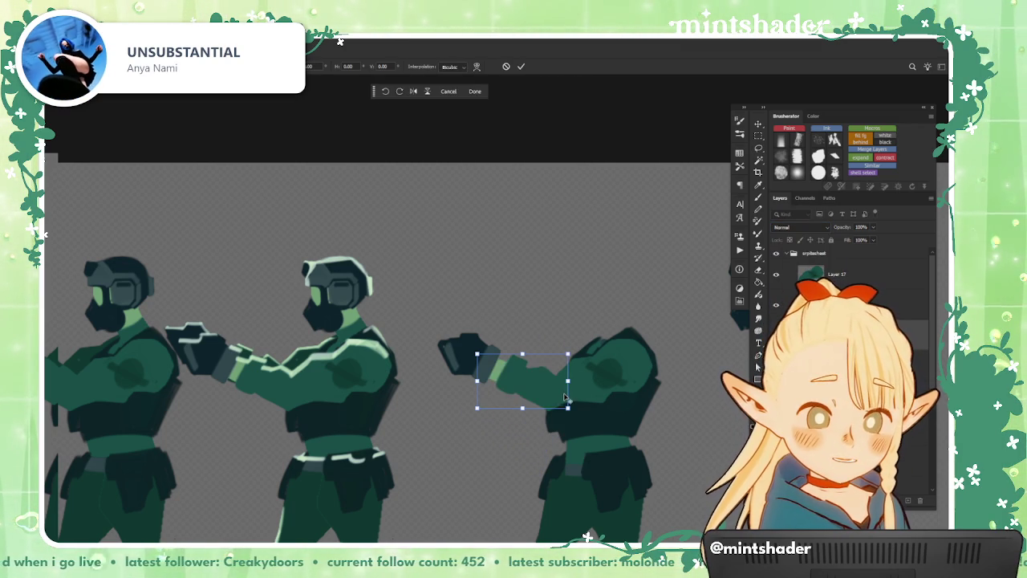
pyautogui.moveTo(566, 397)
pyautogui.mouseDown()
pyautogui.moveTo(530, 434)
pyautogui.moveTo(595, 459)
pyautogui.mouseUp()
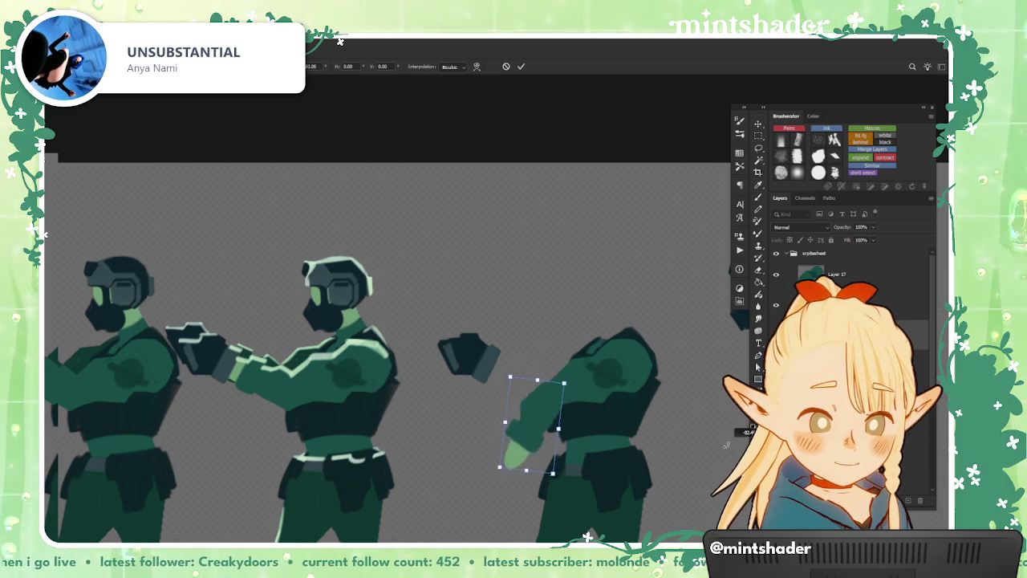
pyautogui.moveTo(595, 459); pyautogui.dragTo(581, 464)
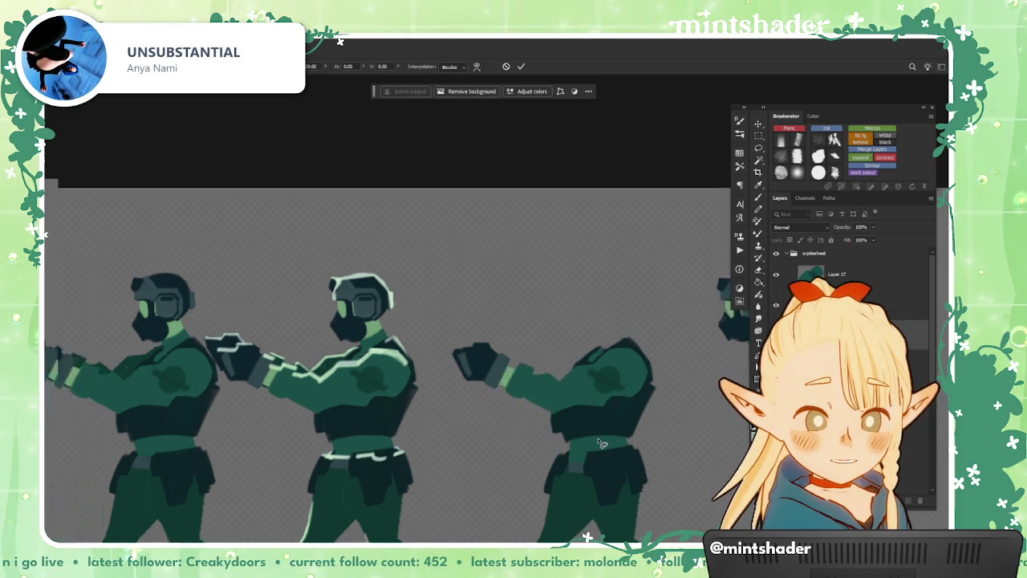
pyautogui.press('Return')
pyautogui.scroll(-3, 530, 402)
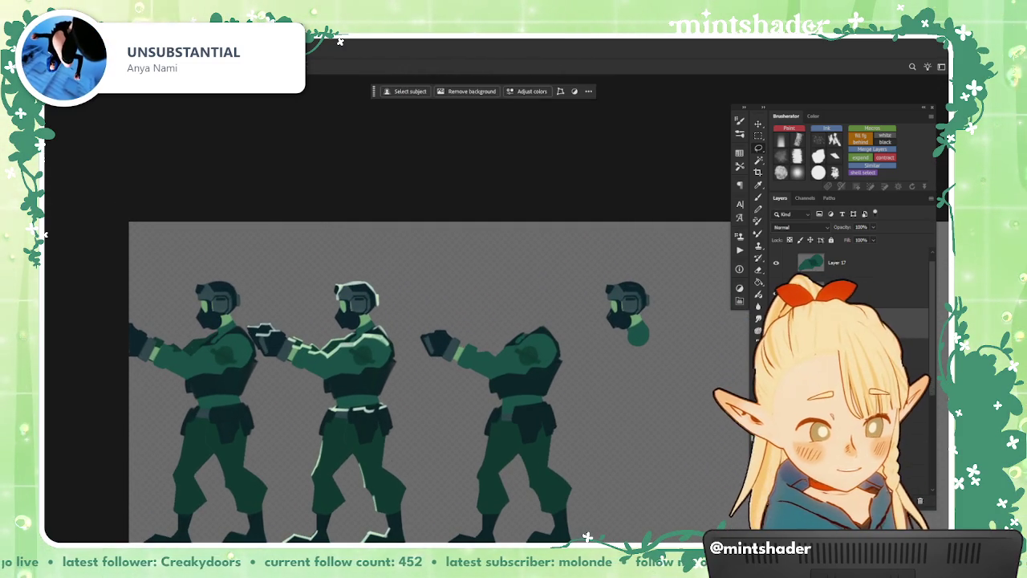
# - Move the floating head onto the third soldier
pyautogui.moveTo(667, 399); pyautogui.dragTo(561, 391)
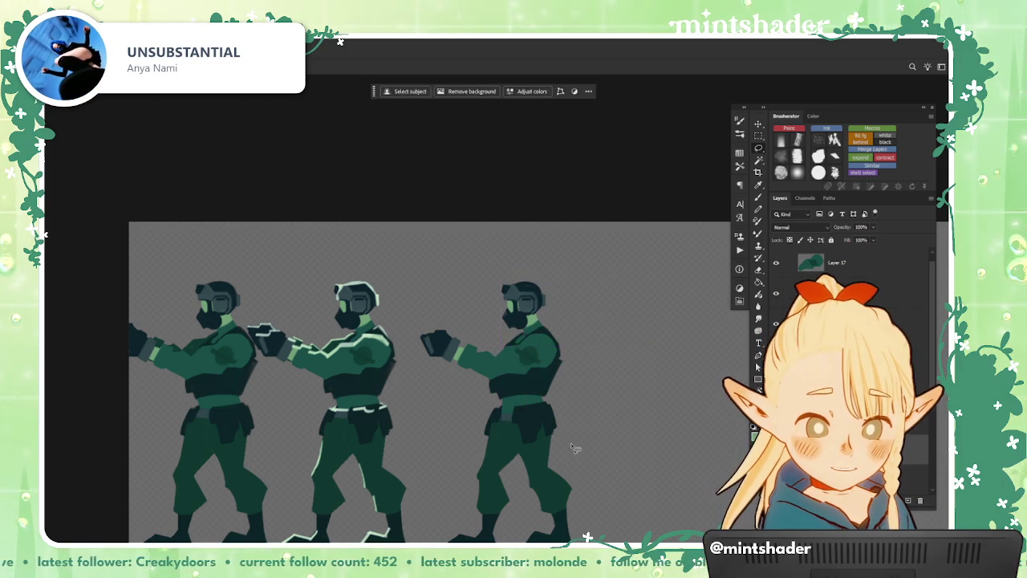
pyautogui.scroll(-2, 564, 395)
pyautogui.moveTo(564, 396); pyautogui.dragTo(569, 405)
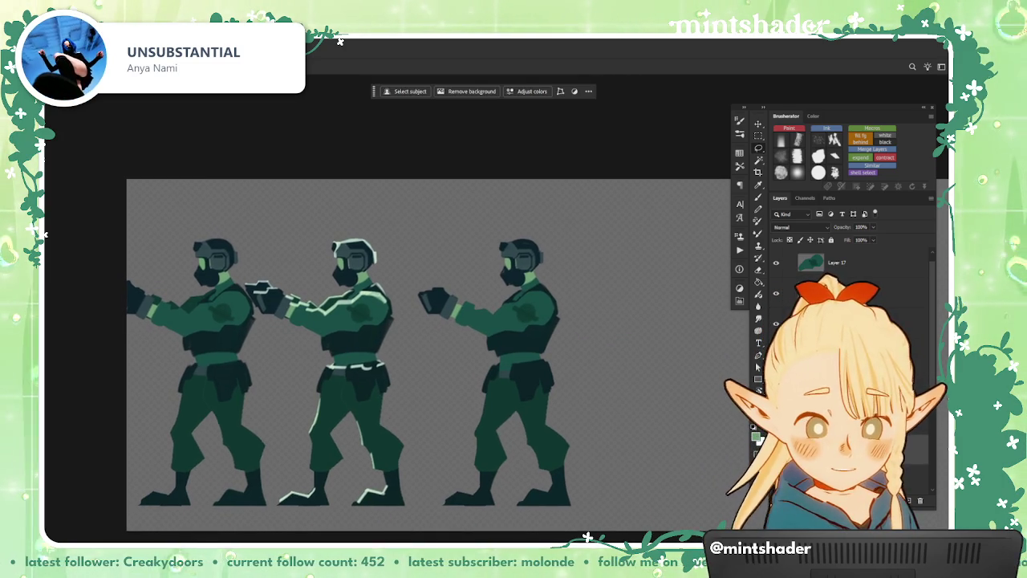
# - Put Layer 17 into a new group named 'right arm'
pyautogui.click(853, 284)
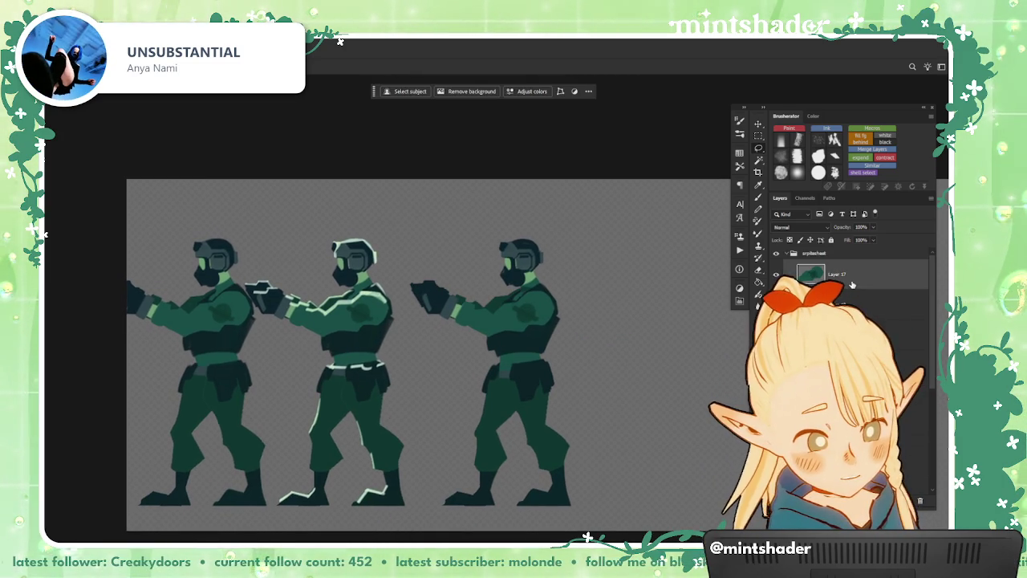
pyautogui.hotkey('ctrl', ',')
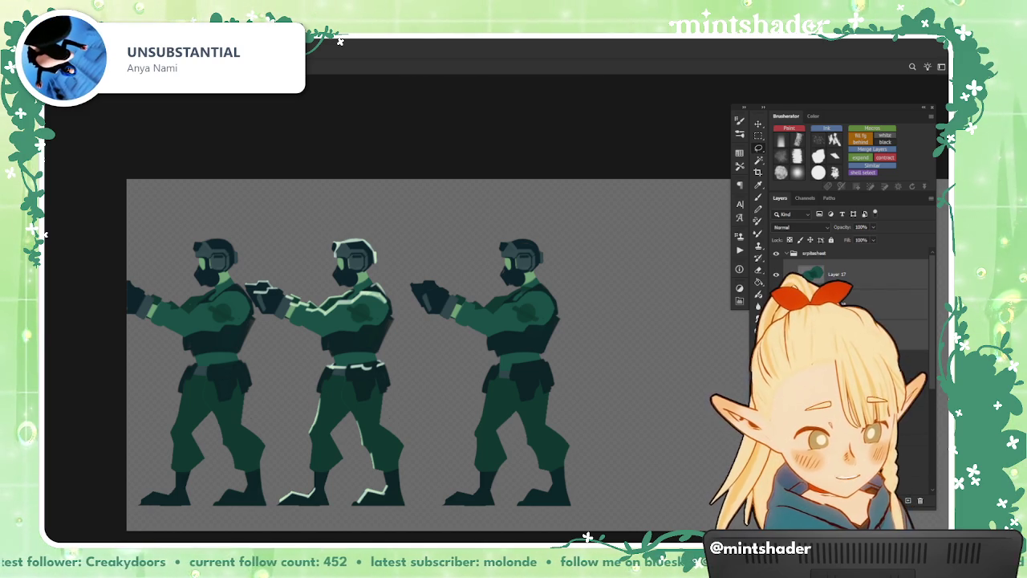
pyautogui.hotkey('ctrl', 'g')
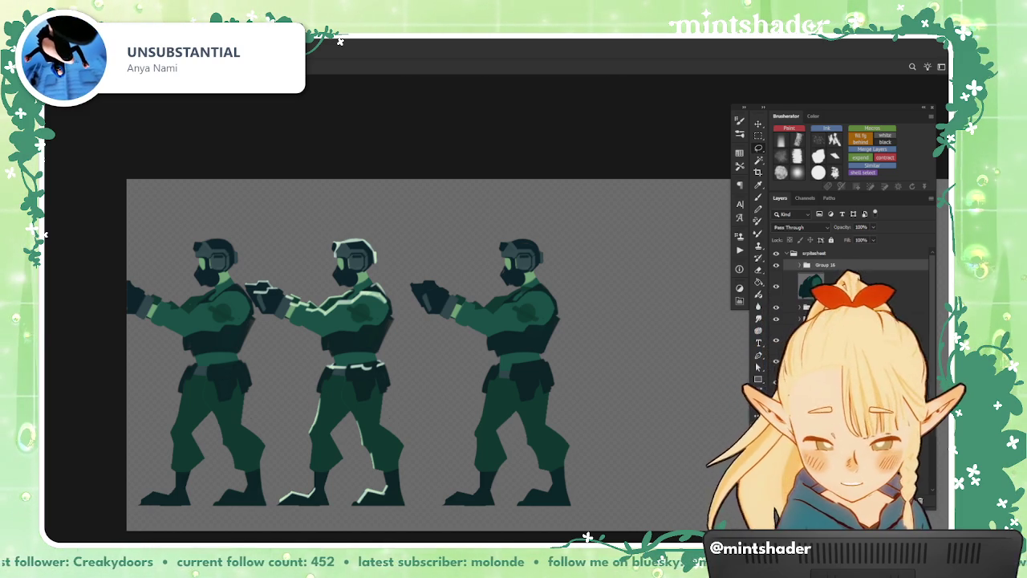
pyautogui.write('right arm')
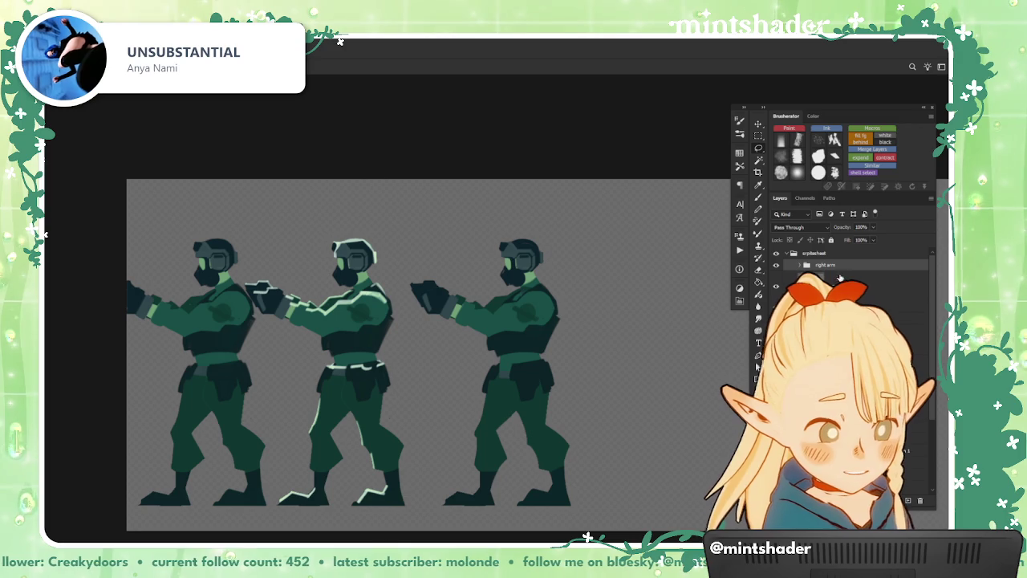
pyautogui.scroll(2, 484, 293)
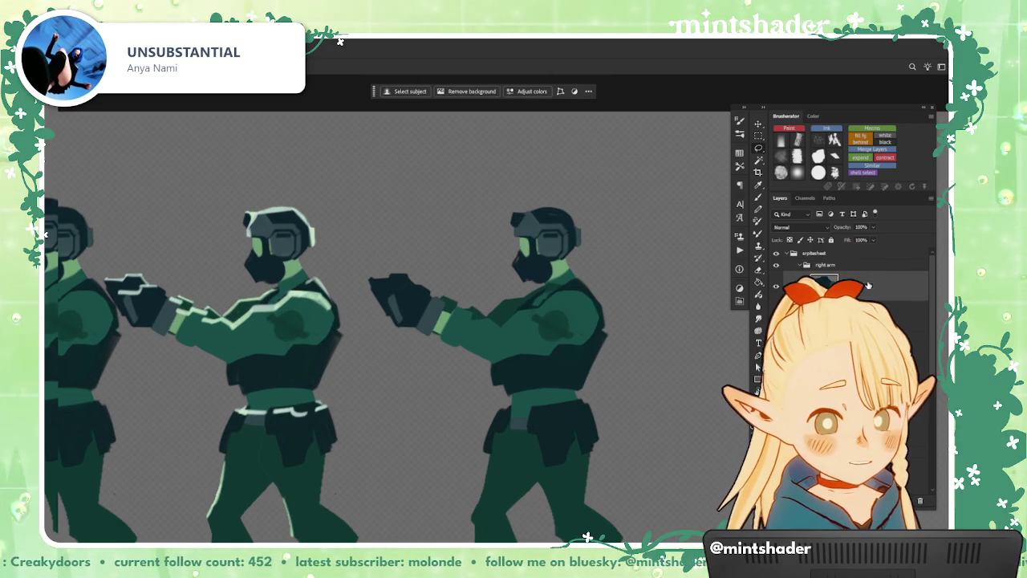
pyautogui.click(867, 315)
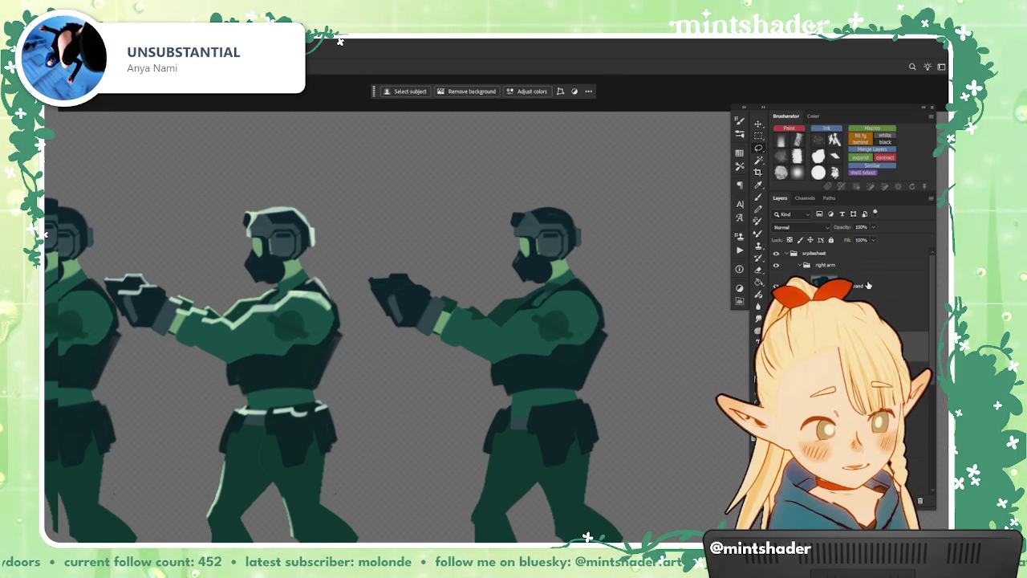
pyautogui.click(803, 265)
# - Duplicate the spritesheet group and move the copied soldier to the right
pyautogui.scroll(-3, 626, 300)
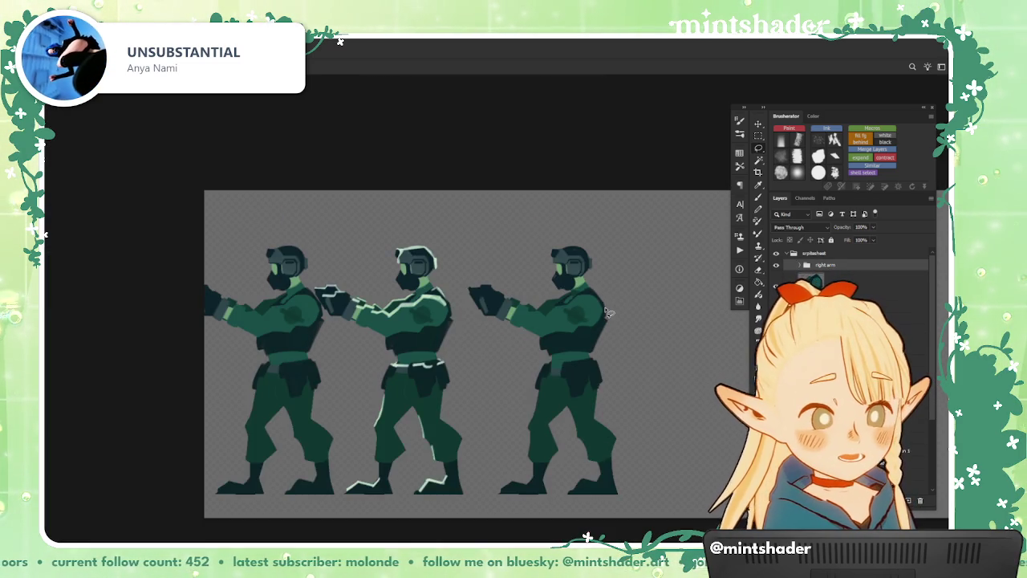
pyautogui.scroll(2, 520, 317)
pyautogui.scroll(1, 520, 317)
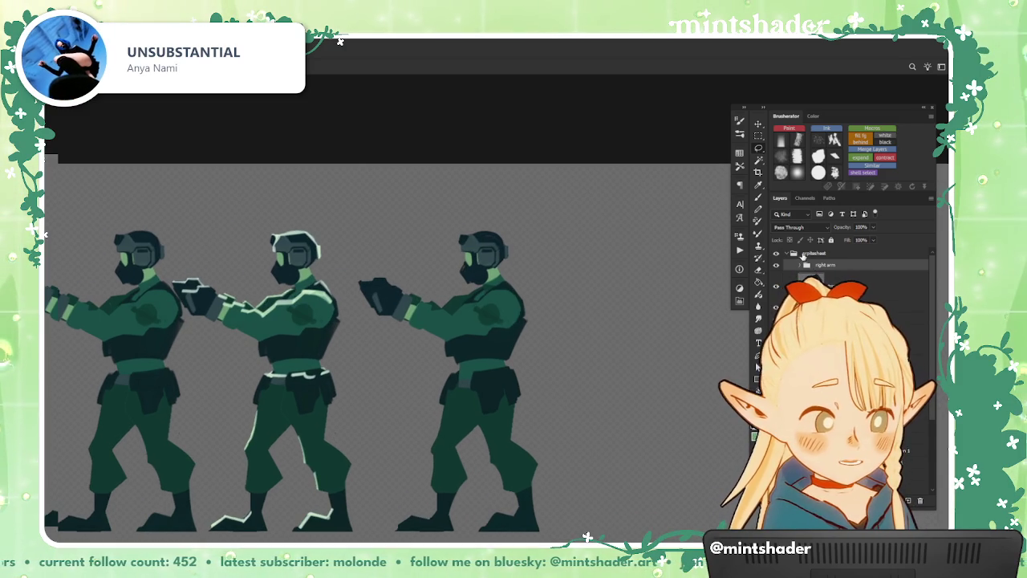
pyautogui.click(825, 259)
pyautogui.moveTo(551, 329); pyautogui.dragTo(735, 328)
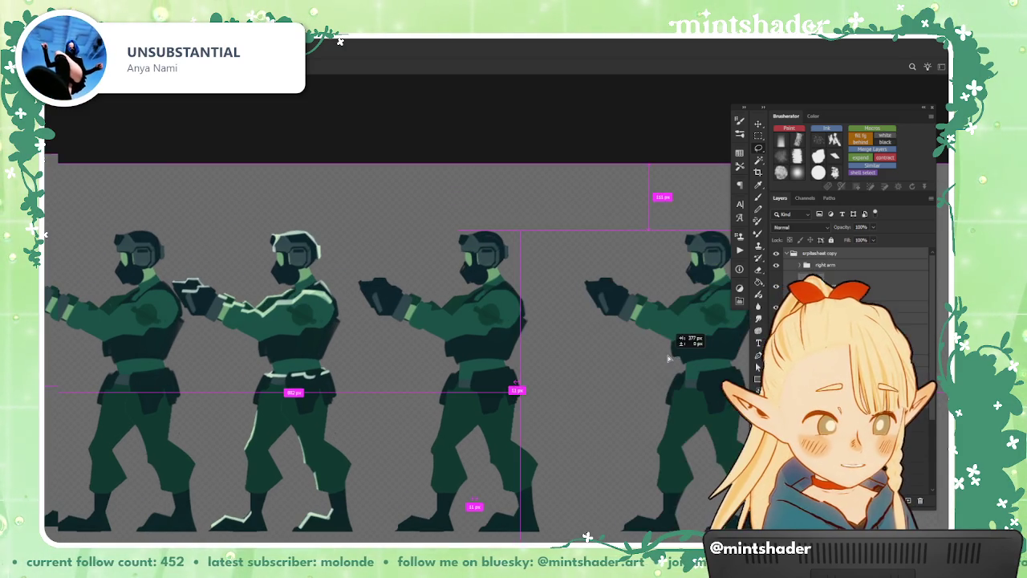
pyautogui.moveTo(674, 411); pyautogui.dragTo(371, 371)
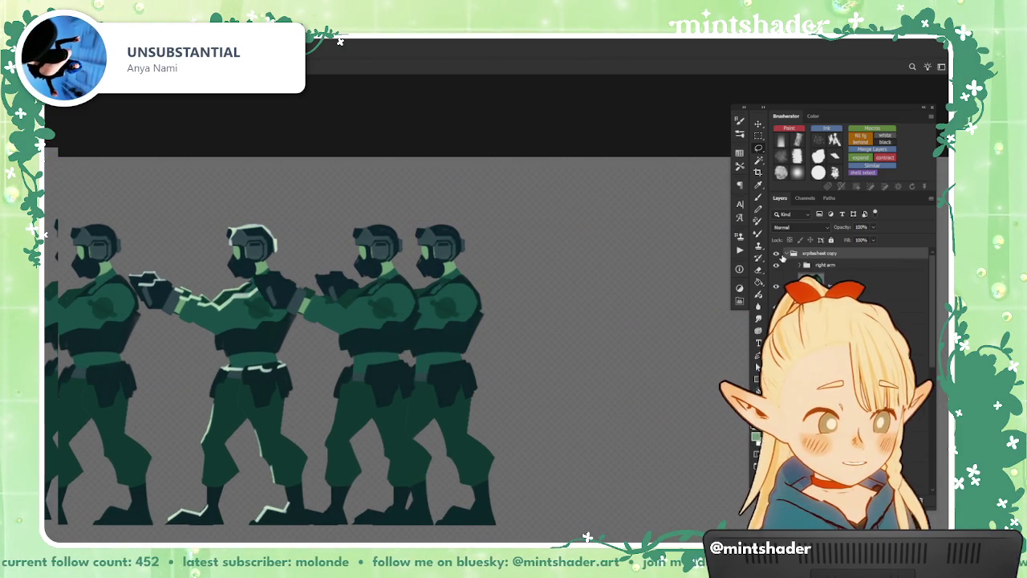
pyautogui.hotkey('ctrl', 'z')
pyautogui.hotkey('ctrl', 'z')
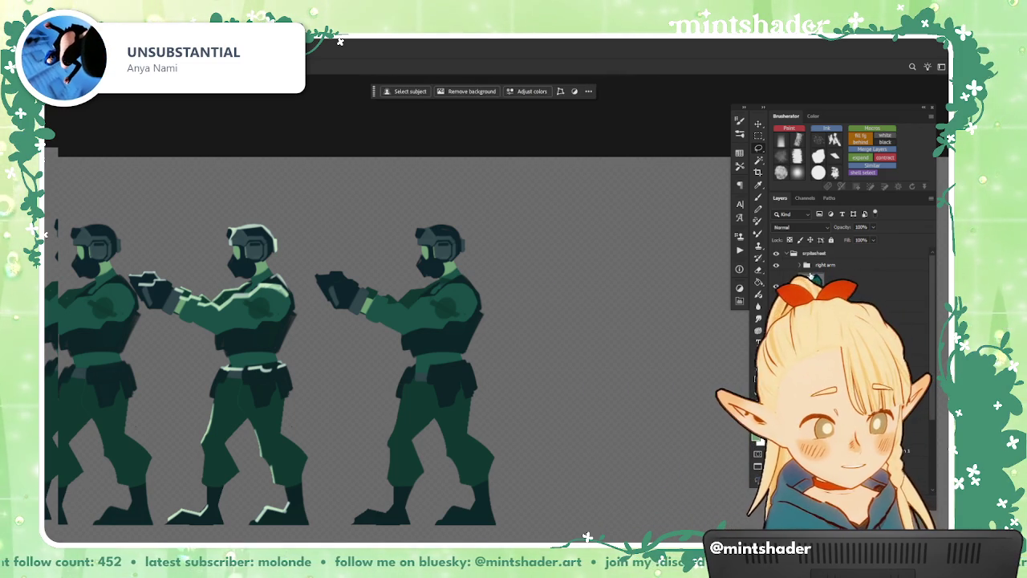
pyautogui.hscroll(1, 594, 354)
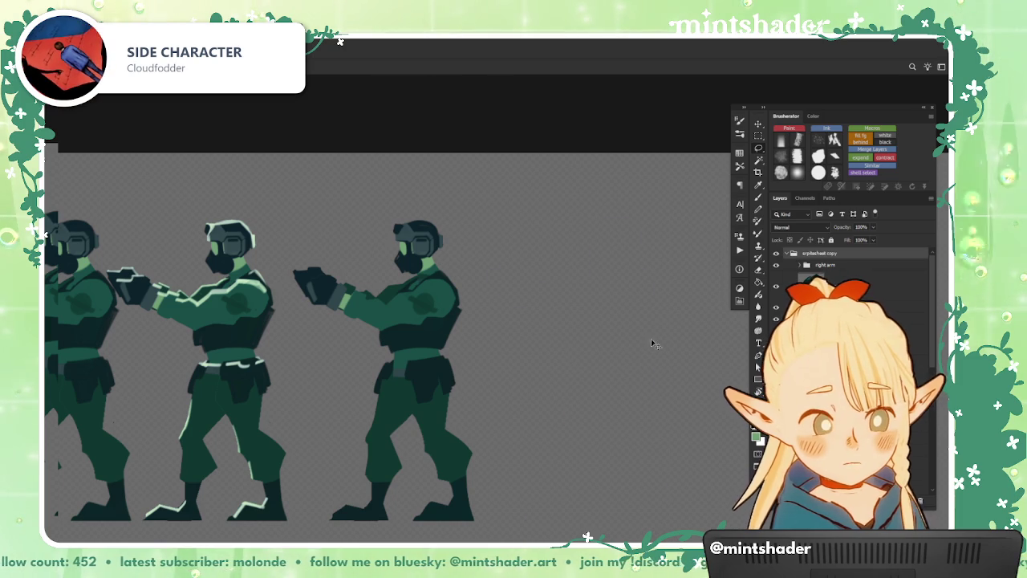
pyautogui.hotkey('ctrl', 'shift', 'z')
pyautogui.hscroll(3, 586, 348)
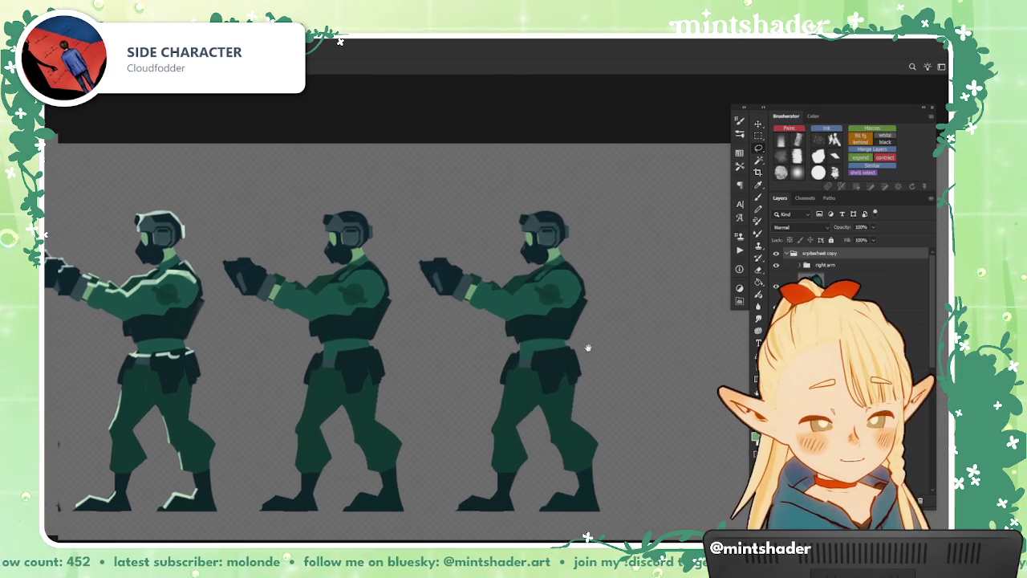
# - Collapse the spritesheet copy group and hide the original spritesheet group
pyautogui.click(786, 254)
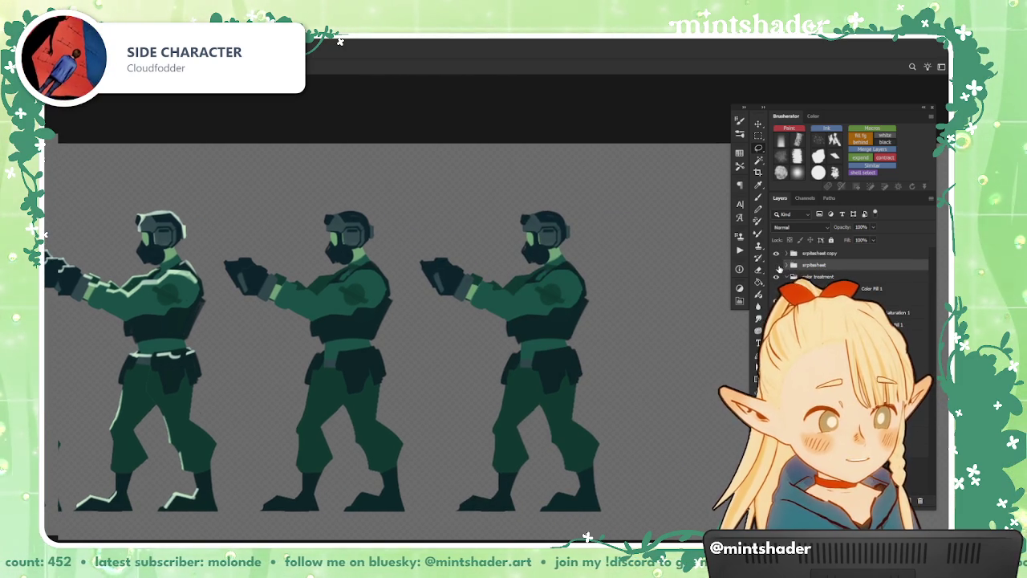
pyautogui.click(776, 265)
pyautogui.scroll(-1, 717, 274)
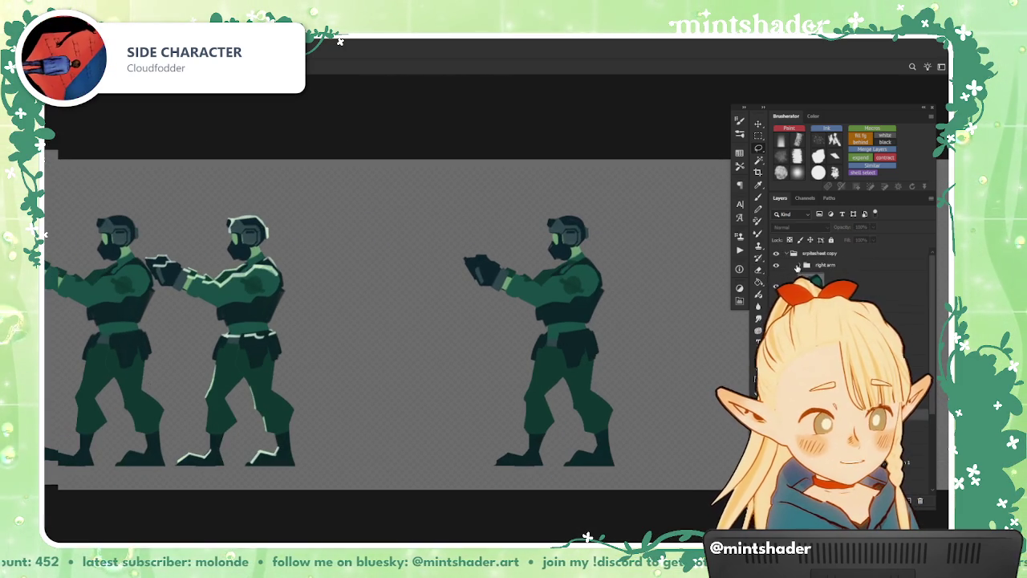
pyautogui.moveTo(607, 343); pyautogui.dragTo(552, 367)
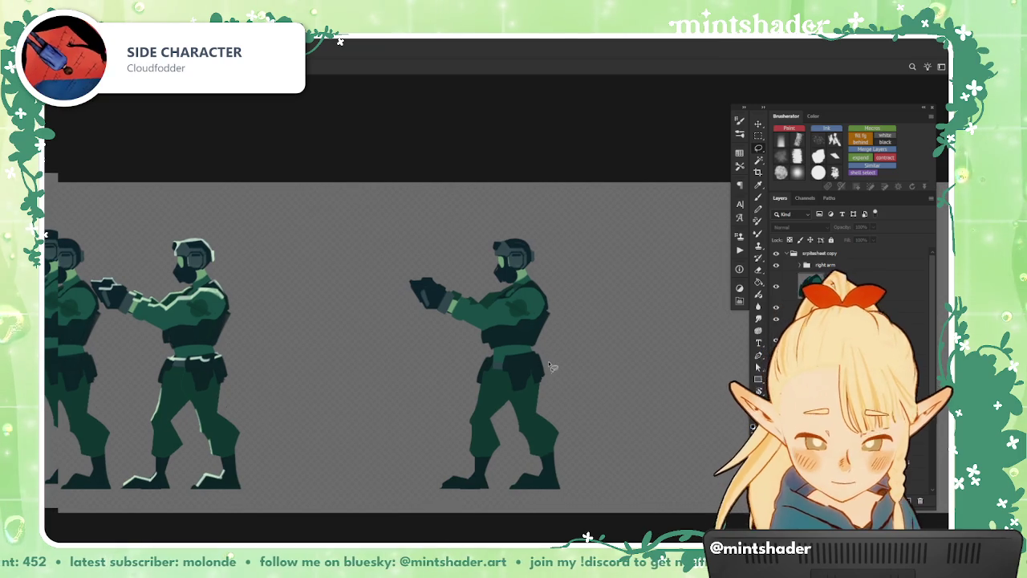
# - Pull the front leg's foot, shin and thigh pieces off to the left
pyautogui.moveTo(426, 407); pyautogui.dragTo(485, 491)
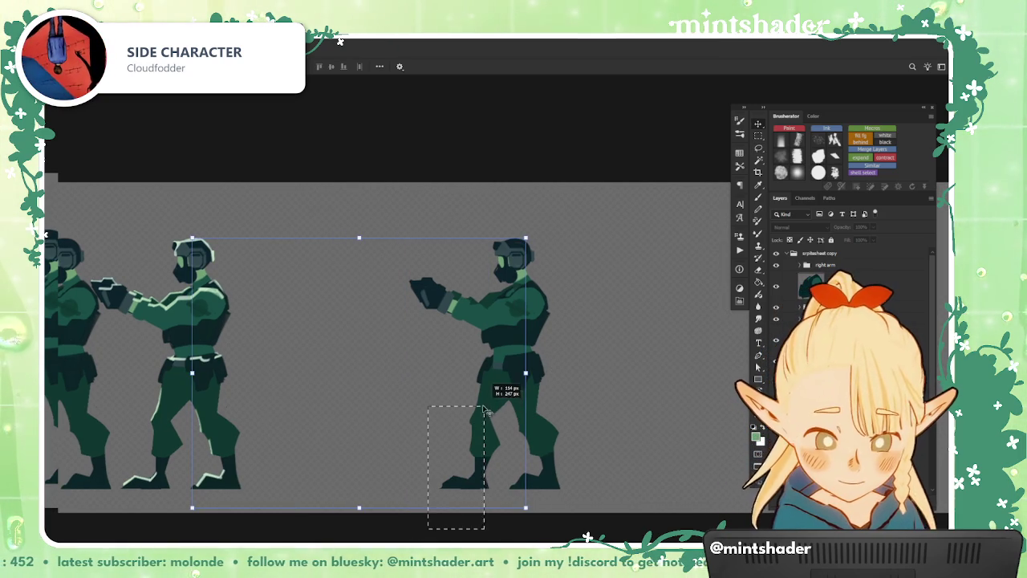
pyautogui.moveTo(418, 415); pyautogui.dragTo(425, 445)
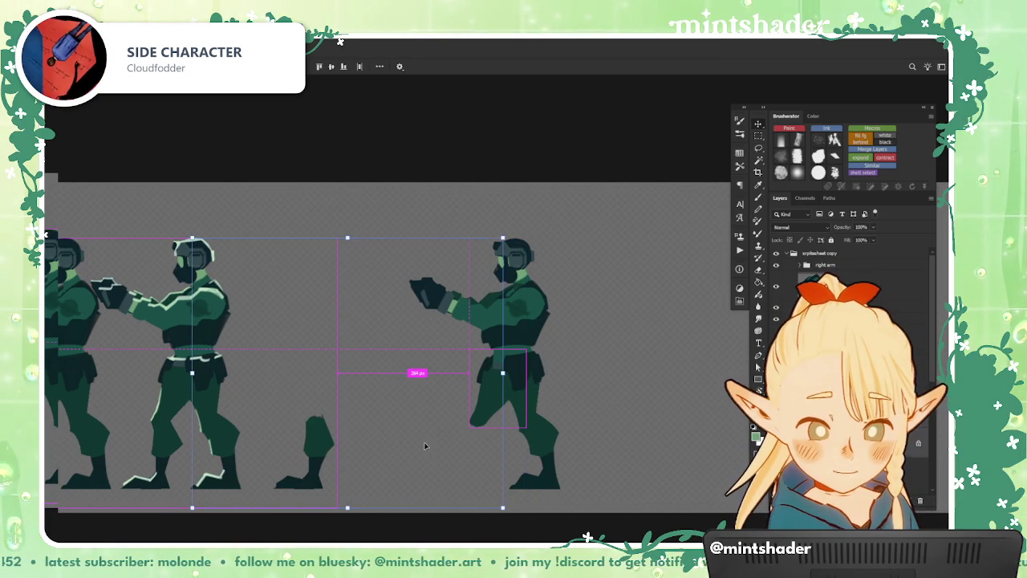
pyautogui.moveTo(474, 485); pyautogui.dragTo(479, 479)
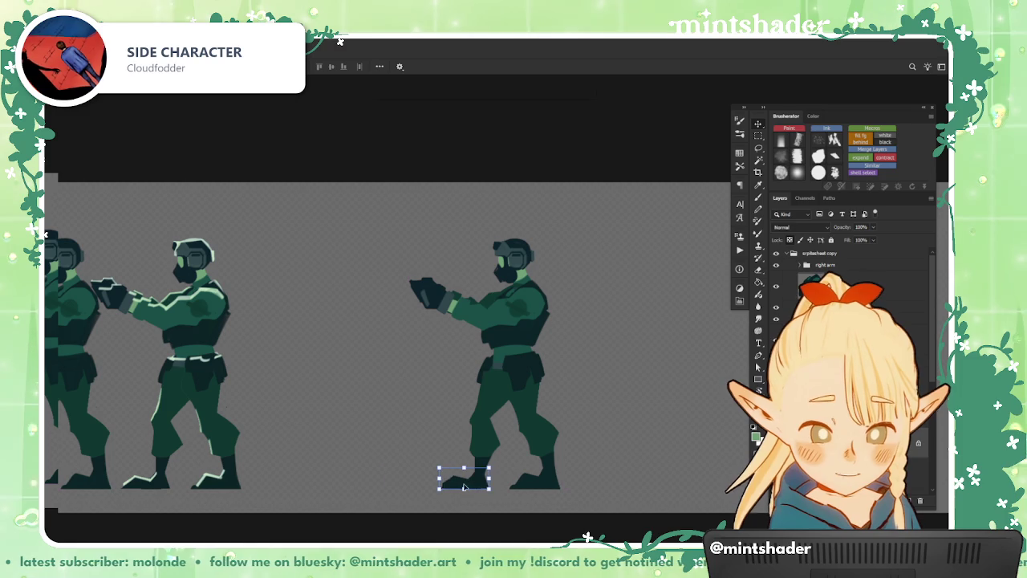
pyautogui.moveTo(464, 488); pyautogui.dragTo(316, 486)
pyautogui.scroll(1, 317, 481)
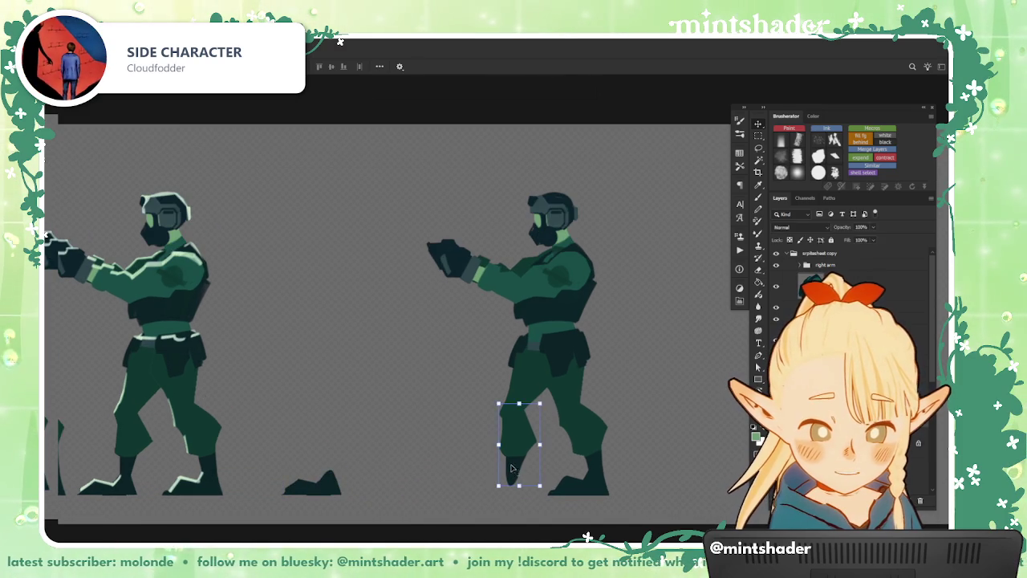
pyautogui.moveTo(511, 468)
pyautogui.mouseDown()
pyautogui.moveTo(362, 436)
pyautogui.moveTo(335, 441)
pyautogui.moveTo(330, 416)
pyautogui.mouseUp()
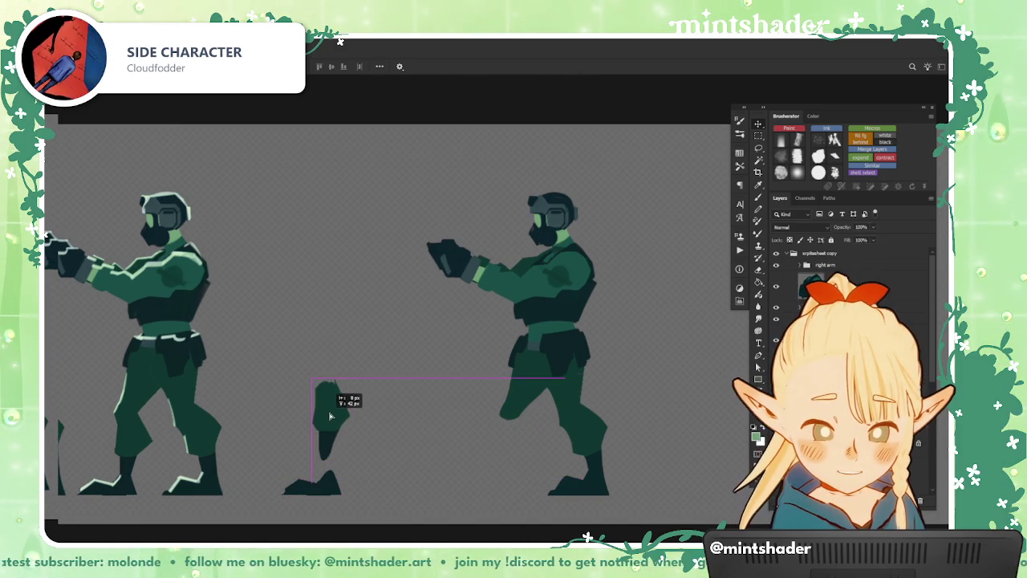
pyautogui.moveTo(532, 329)
pyautogui.mouseDown()
pyautogui.moveTo(326, 329)
pyautogui.moveTo(322, 306)
pyautogui.mouseUp()
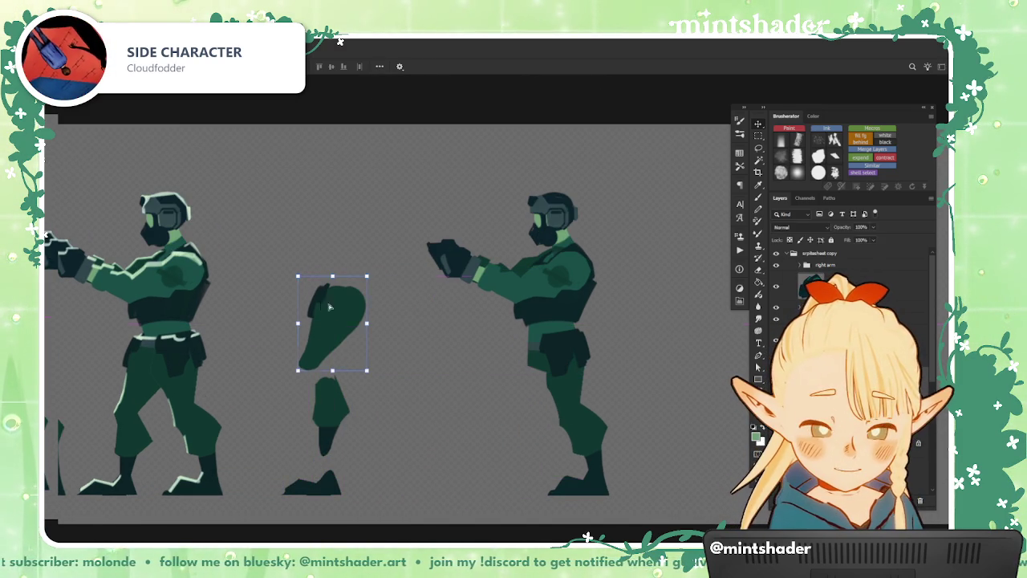
# - Lay the other foot, shin and thigh out to the right, and pull the pants piece downward
pyautogui.moveTo(576, 485); pyautogui.dragTo(724, 474)
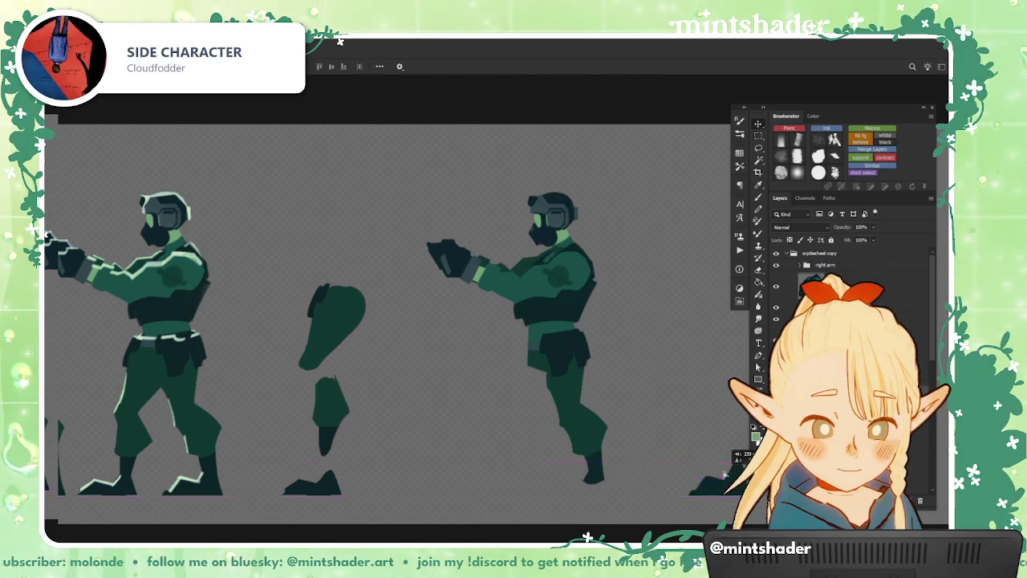
pyautogui.hscroll(5, 725, 474)
pyautogui.moveTo(383, 440); pyautogui.dragTo(522, 400)
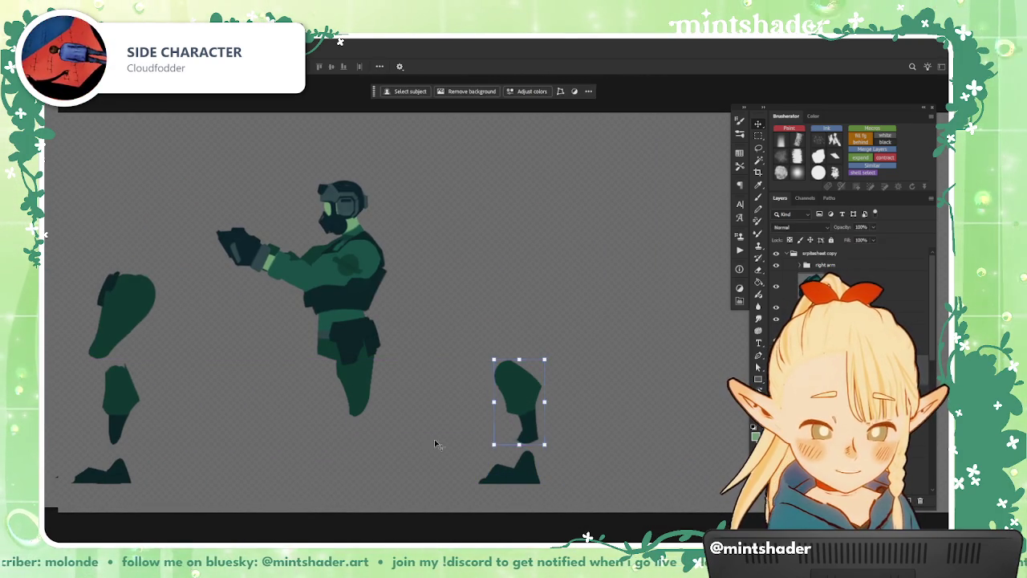
pyautogui.hotkey('ctrl', 'z')
pyautogui.scroll(3, 365, 475)
pyautogui.hotkey('ctrl', 'shift', 'z')
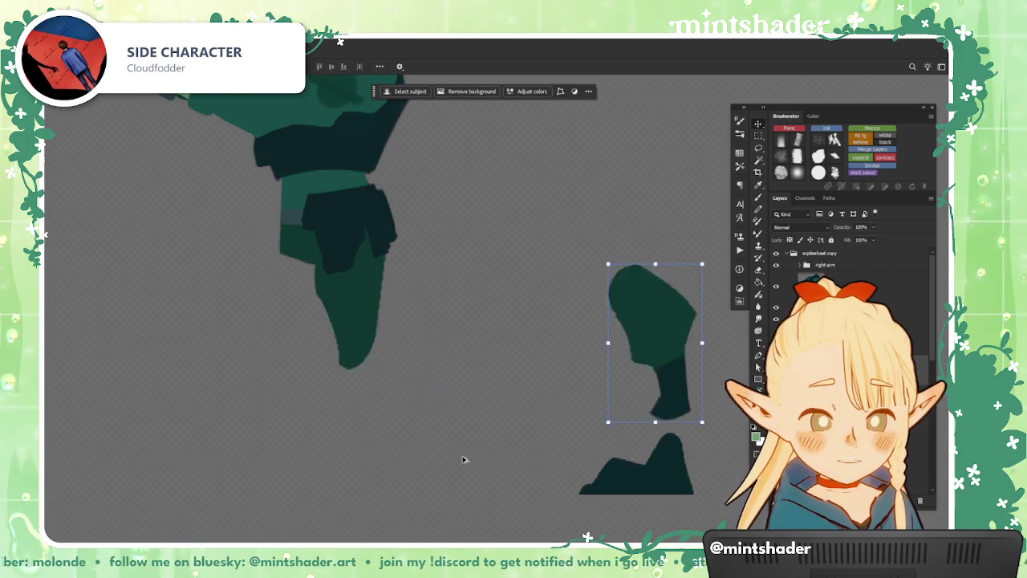
pyautogui.scroll(-3, 473, 456)
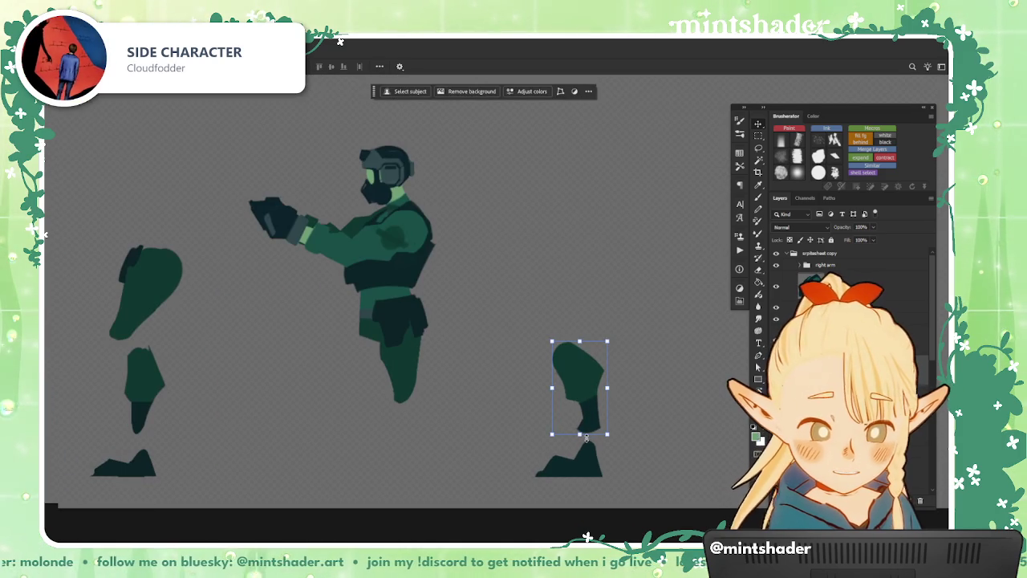
pyautogui.moveTo(413, 379)
pyautogui.mouseDown()
pyautogui.moveTo(582, 311)
pyautogui.moveTo(583, 336)
pyautogui.mouseUp()
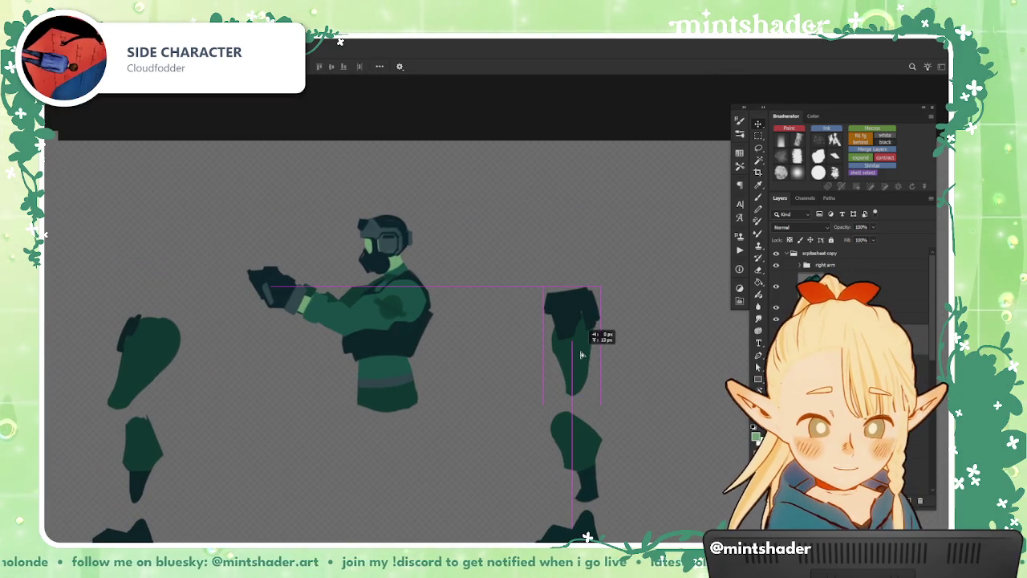
pyautogui.moveTo(440, 436); pyautogui.dragTo(535, 406)
pyautogui.moveTo(489, 374)
pyautogui.mouseDown()
pyautogui.moveTo(349, 467)
pyautogui.moveTo(350, 480)
pyautogui.mouseUp()
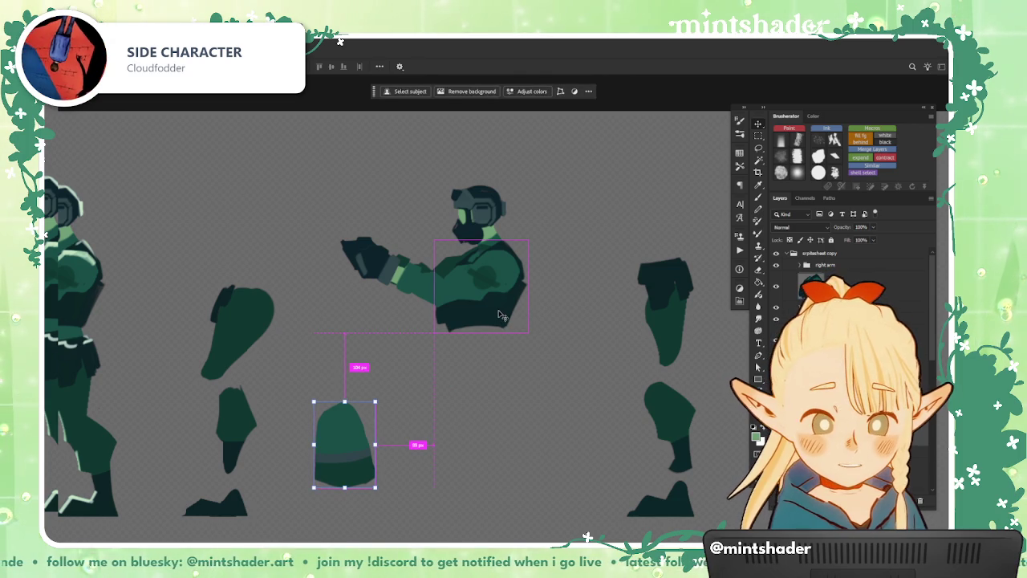
# - Pull the vest off the torso and move the head-and-arm torso piece to the upper left
pyautogui.moveTo(499, 315); pyautogui.dragTo(493, 442)
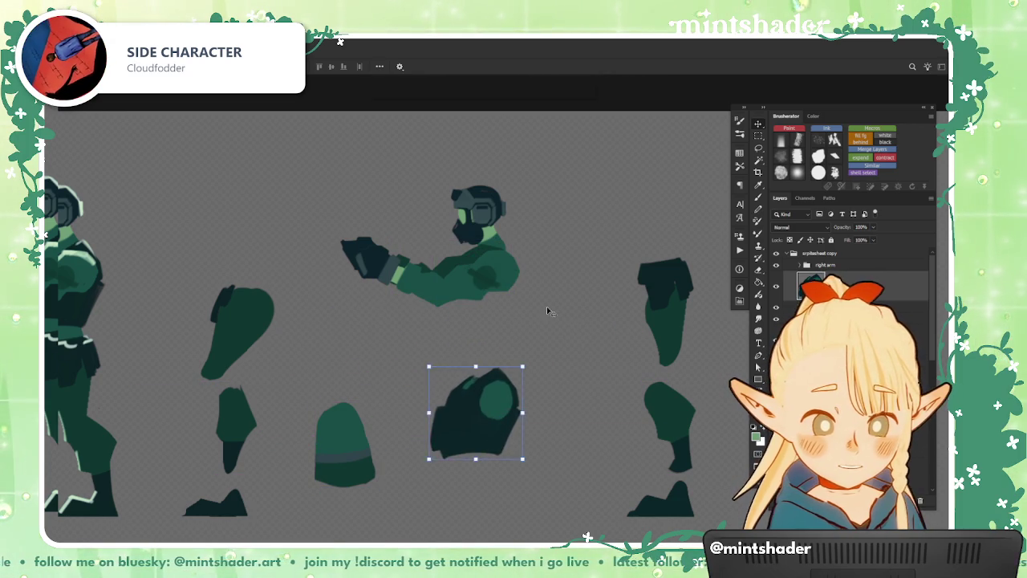
pyautogui.moveTo(477, 246); pyautogui.dragTo(217, 196)
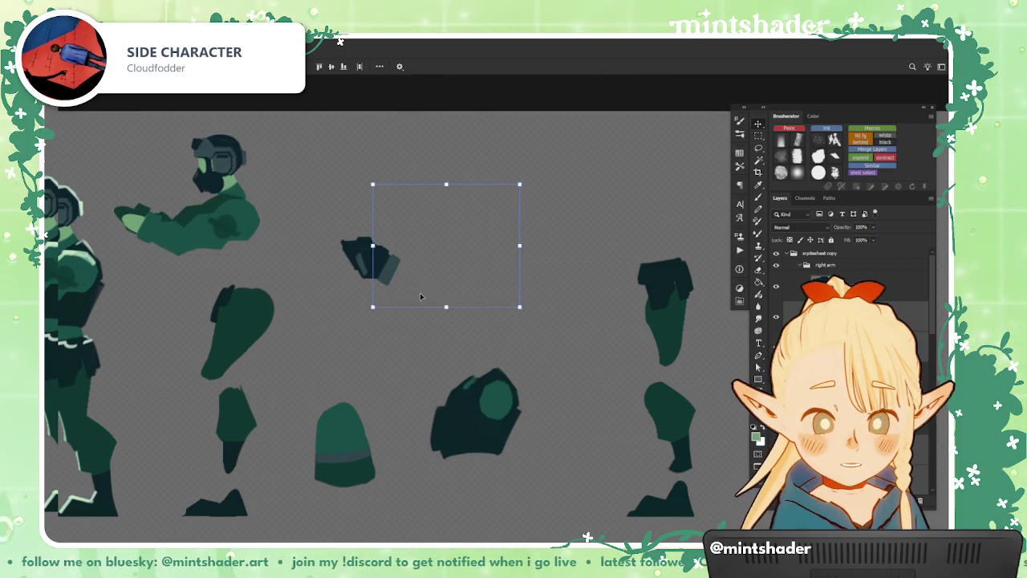
pyautogui.hotkey('ctrl', 'z')
pyautogui.moveTo(431, 268)
pyautogui.mouseDown()
pyautogui.moveTo(516, 241)
pyautogui.moveTo(564, 317)
pyautogui.moveTo(314, 142)
pyautogui.mouseUp()
pyautogui.press('Escape')
pyautogui.moveTo(442, 225); pyautogui.dragTo(297, 225)
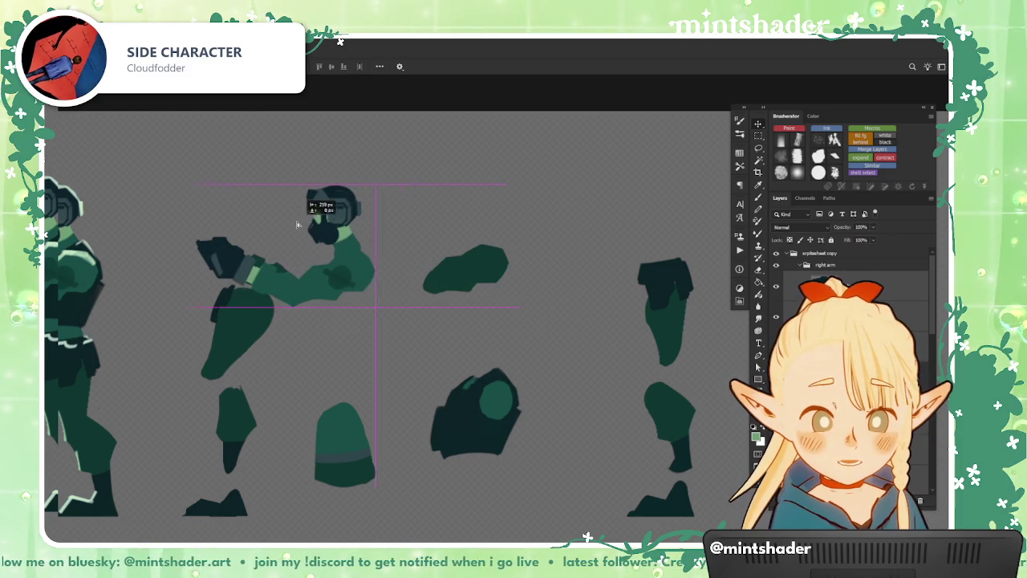
pyautogui.hotkey('ctrl', 'z')
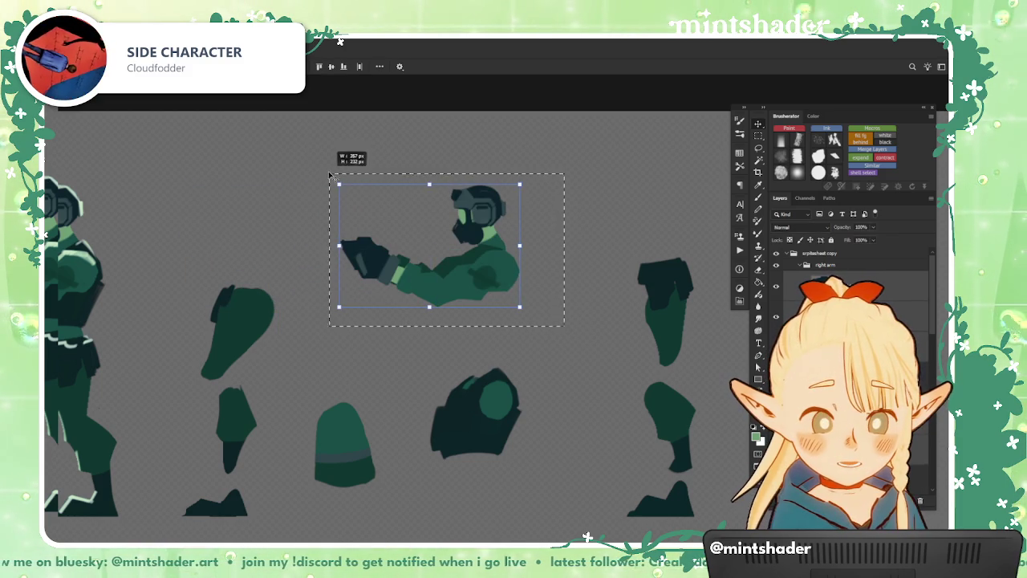
pyautogui.hotkey('ctrl', 't')
pyautogui.moveTo(499, 283)
pyautogui.mouseDown()
pyautogui.moveTo(344, 202)
pyautogui.moveTo(303, 233)
pyautogui.mouseUp()
pyautogui.press('Return')
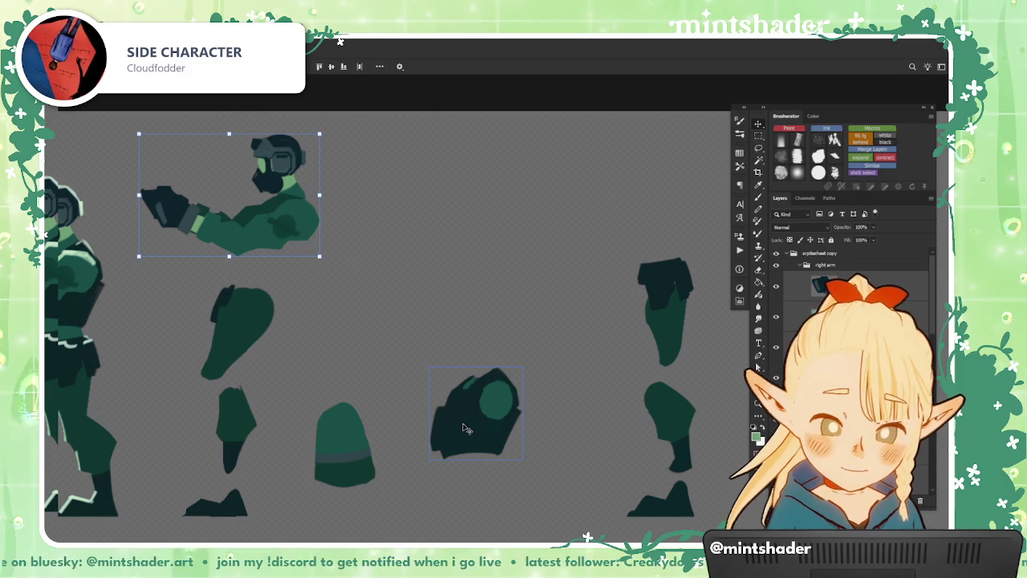
# - Stack the vest piece directly above the pants piece
pyautogui.moveTo(472, 428); pyautogui.dragTo(472, 296)
pyautogui.moveTo(359, 450); pyautogui.dragTo(482, 458)
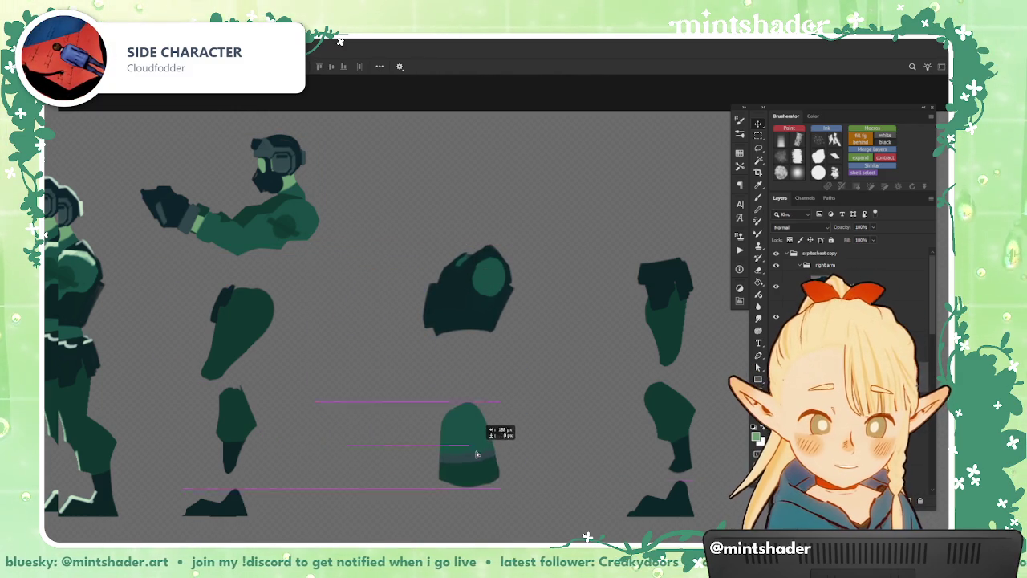
pyautogui.moveTo(476, 293); pyautogui.dragTo(475, 351)
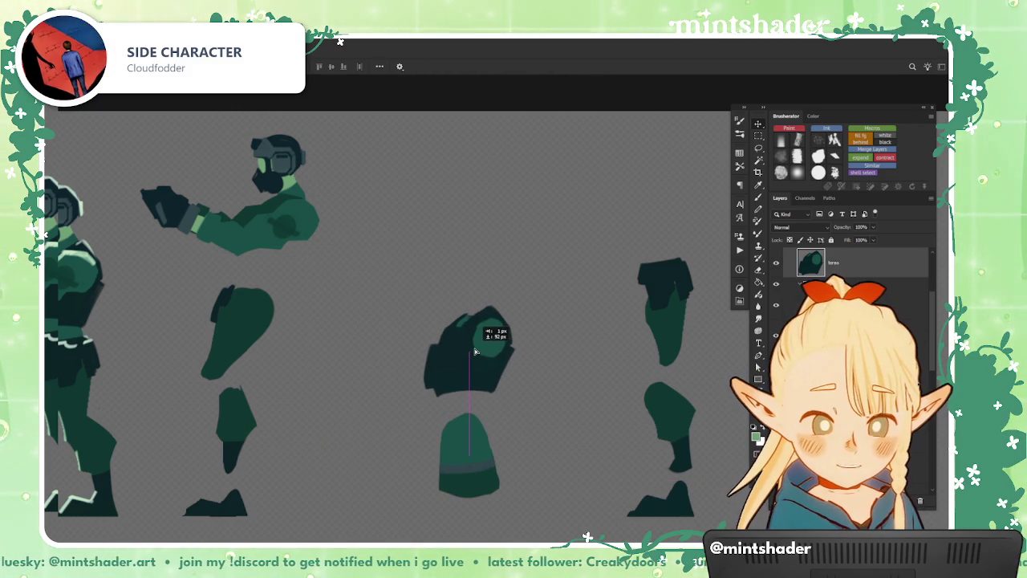
# - Move the right upper arm and forearm off to the right, then place the helmet head above the torso
pyautogui.click(294, 236)
pyautogui.moveTo(311, 230); pyautogui.dragTo(601, 274)
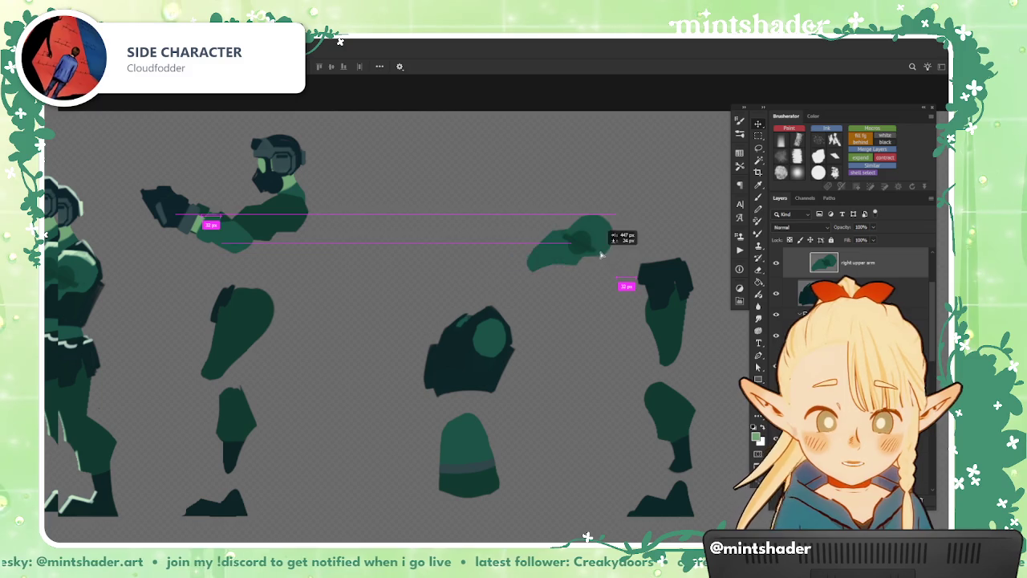
pyautogui.moveTo(227, 237); pyautogui.dragTo(596, 348)
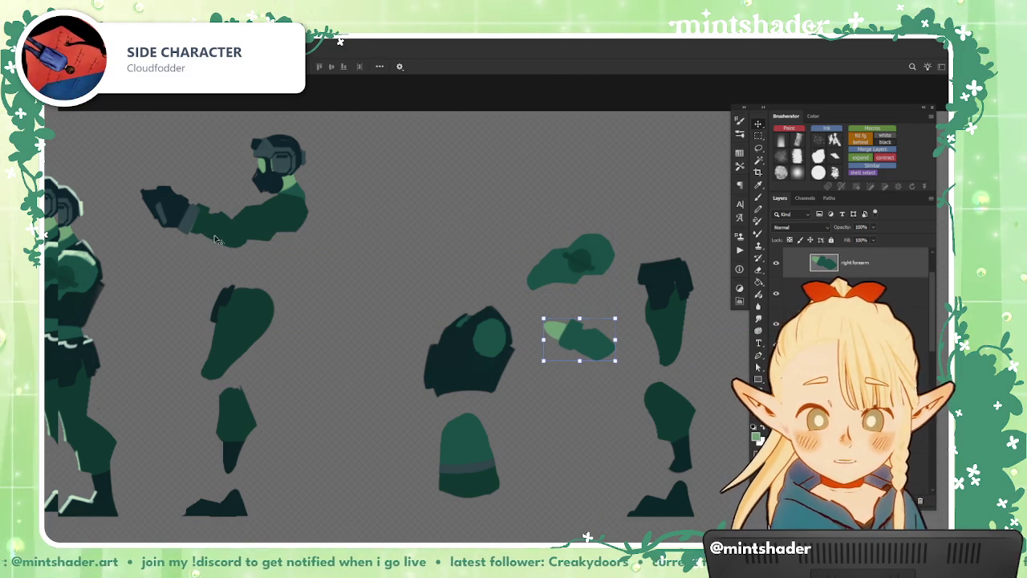
pyautogui.moveTo(273, 293); pyautogui.dragTo(191, 239)
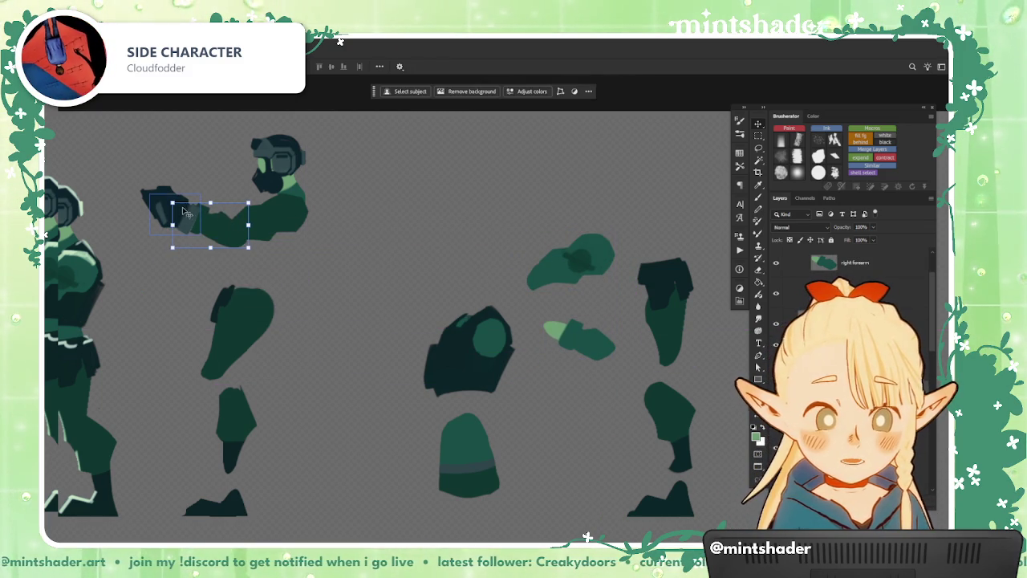
pyautogui.hotkey('ctrl', 't')
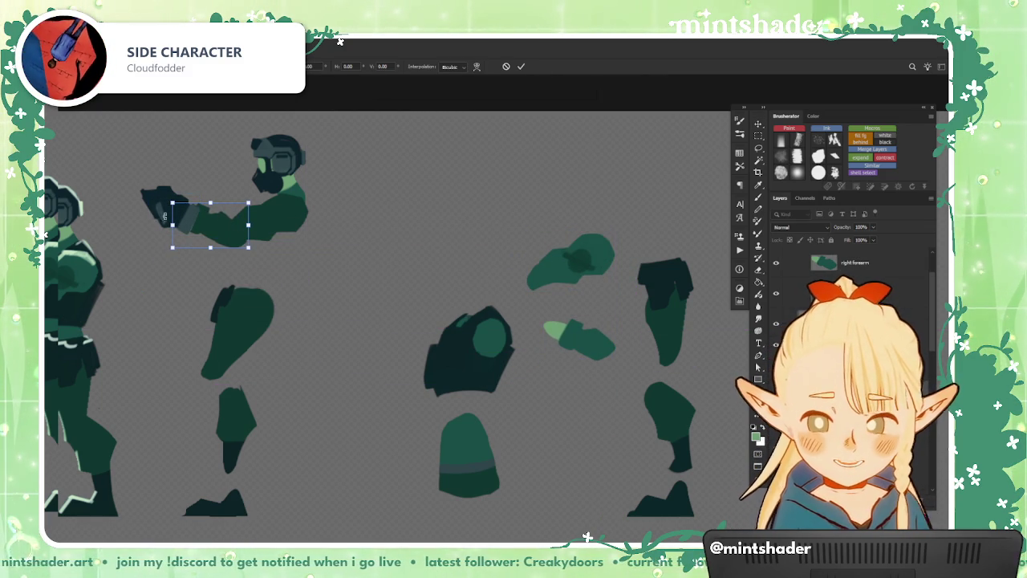
pyautogui.click(521, 66)
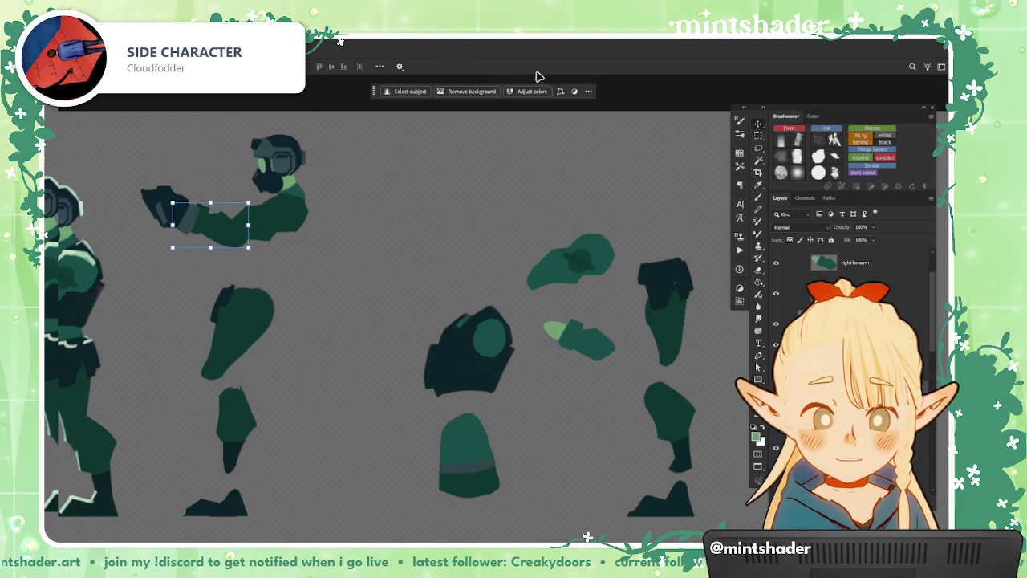
pyautogui.moveTo(265, 161); pyautogui.dragTo(449, 245)
pyautogui.moveTo(644, 383)
pyautogui.mouseDown()
pyautogui.moveTo(531, 367)
pyautogui.moveTo(587, 345)
pyautogui.mouseUp()
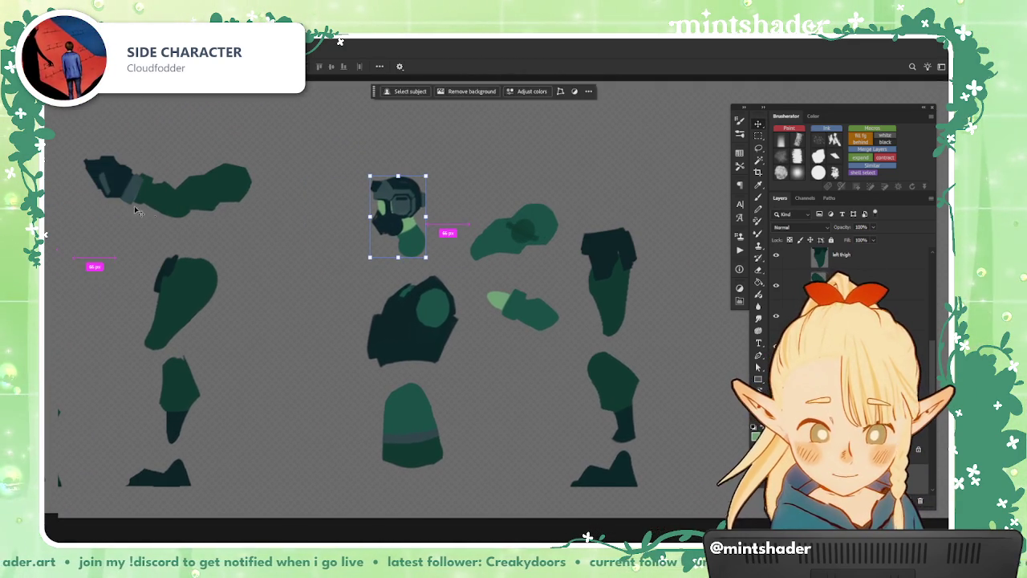
# - Line up the right hand, forearm and upper arm pieces in one column
pyautogui.moveTo(134, 201); pyautogui.dragTo(530, 386)
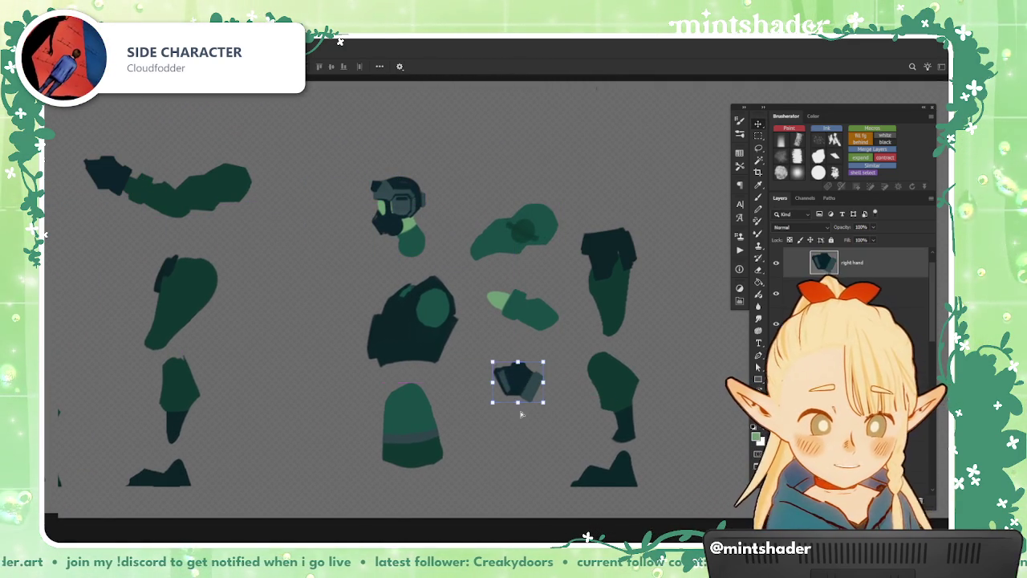
pyautogui.keyDown('shift'); pyautogui.click(518, 309); pyautogui.keyUp('shift')
pyautogui.keyDown('shift'); pyautogui.click(518, 229); pyautogui.keyUp('shift')
pyautogui.moveTo(594, 220)
pyautogui.mouseDown()
pyautogui.moveTo(618, 232)
pyautogui.moveTo(612, 251)
pyautogui.mouseUp()
pyautogui.hotkey('ctrl', 'z')
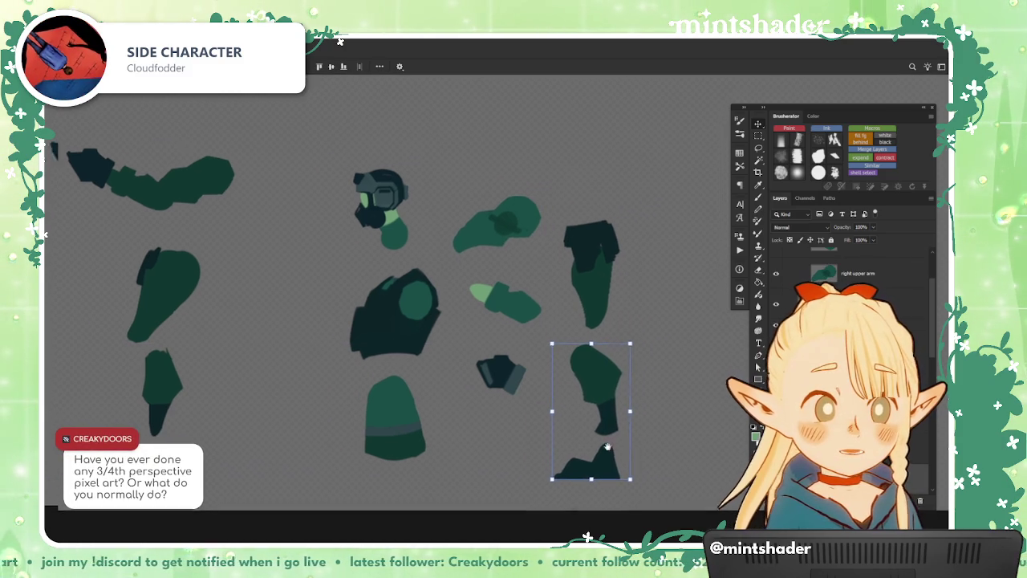
pyautogui.moveTo(688, 488); pyautogui.dragTo(610, 457)
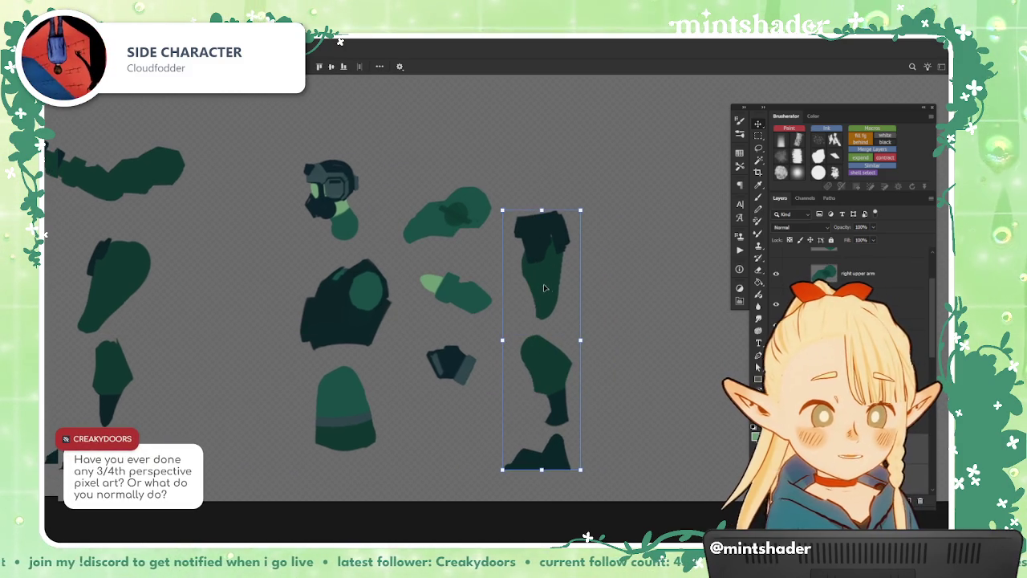
pyautogui.moveTo(536, 290); pyautogui.dragTo(583, 289)
pyautogui.moveTo(617, 329); pyautogui.dragTo(578, 329)
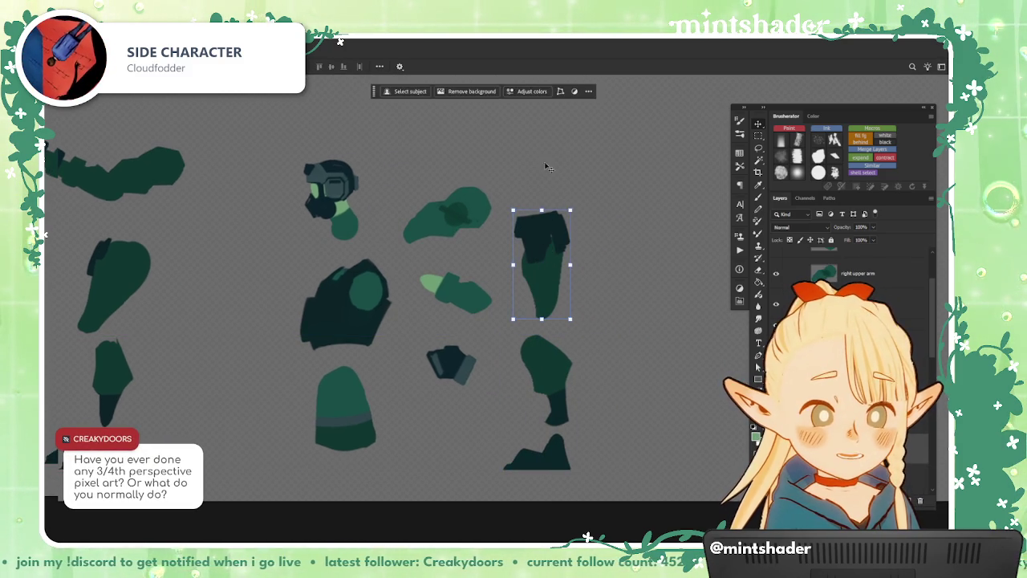
pyautogui.moveTo(563, 385); pyautogui.dragTo(595, 383)
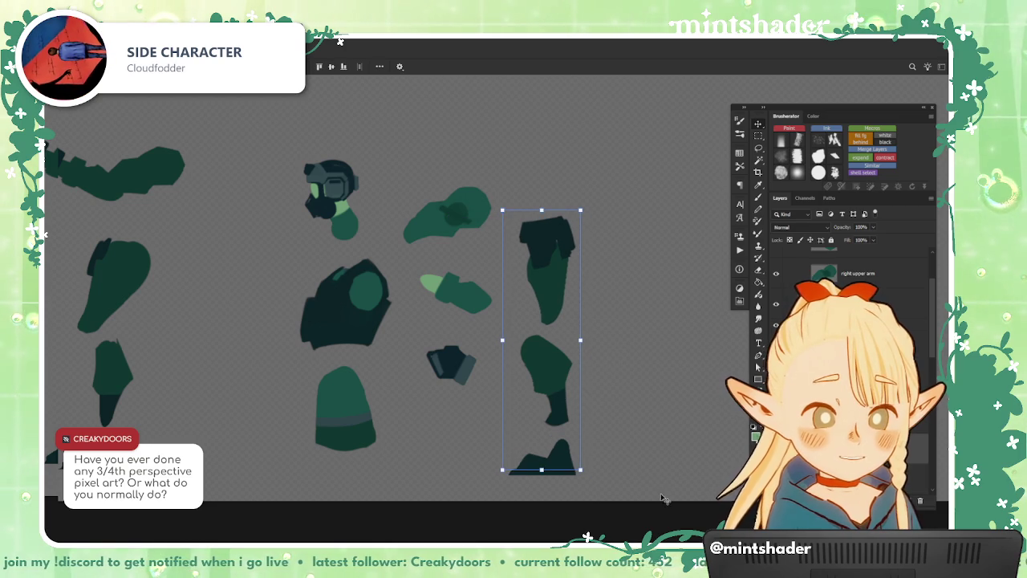
pyautogui.moveTo(663, 498); pyautogui.dragTo(546, 261)
pyautogui.moveTo(545, 377); pyautogui.dragTo(571, 377)
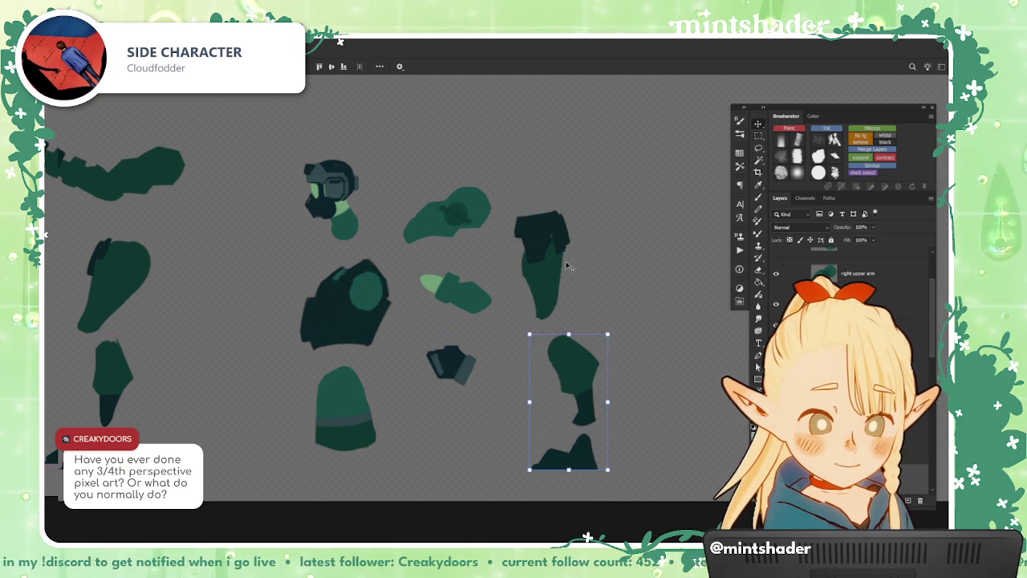
pyautogui.moveTo(564, 282)
pyautogui.mouseDown()
pyautogui.moveTo(575, 292)
pyautogui.moveTo(551, 273)
pyautogui.moveTo(570, 267)
pyautogui.mouseUp()
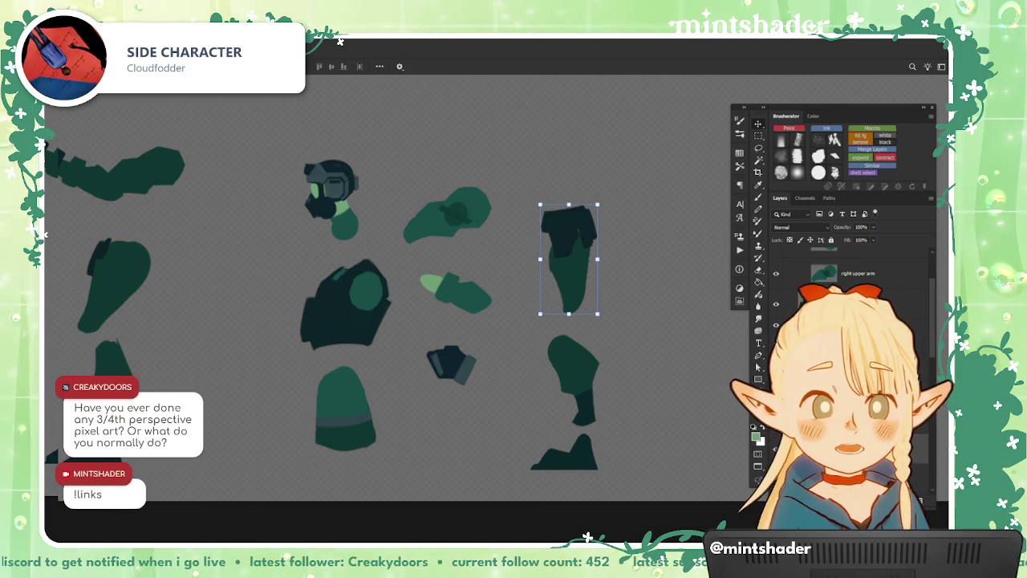
# - Shift the arm pieces down-right and lower the head, thigh and torso pieces slightly
pyautogui.moveTo(451, 494); pyautogui.dragTo(501, 510)
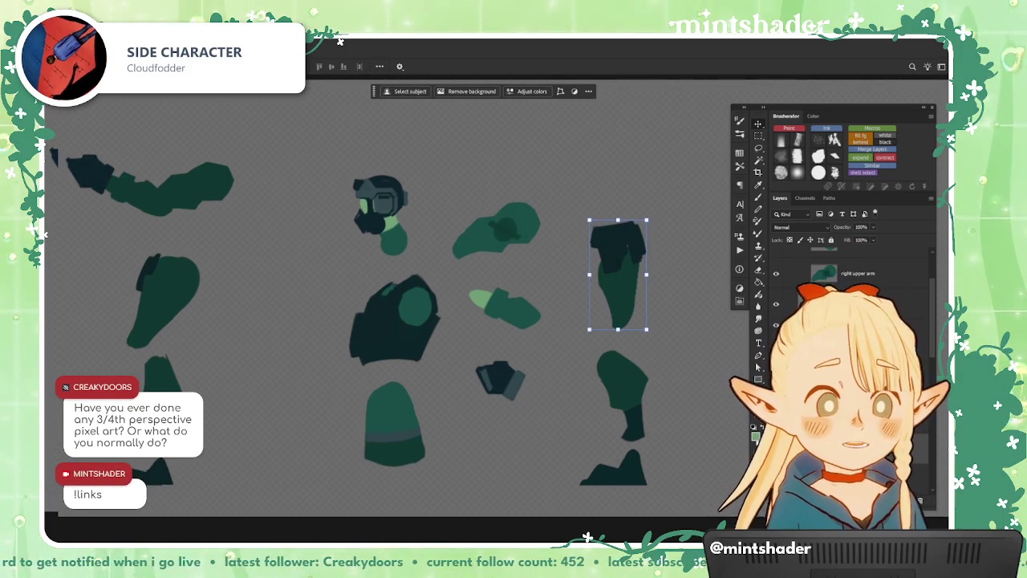
pyautogui.moveTo(501, 242)
pyautogui.mouseDown()
pyautogui.moveTo(523, 270)
pyautogui.moveTo(583, 278)
pyautogui.mouseUp()
pyautogui.moveTo(446, 217); pyautogui.dragTo(445, 224)
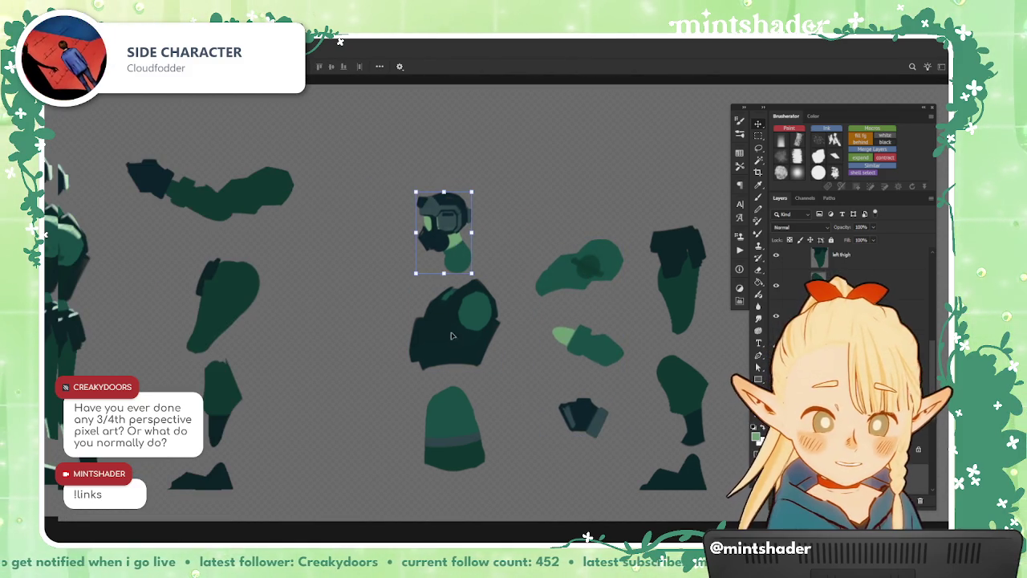
pyautogui.moveTo(445, 443); pyautogui.dragTo(447, 455)
pyautogui.moveTo(464, 322)
pyautogui.mouseDown()
pyautogui.moveTo(474, 340)
pyautogui.moveTo(465, 331)
pyautogui.mouseUp()
pyautogui.moveTo(443, 223); pyautogui.dragTo(443, 234)
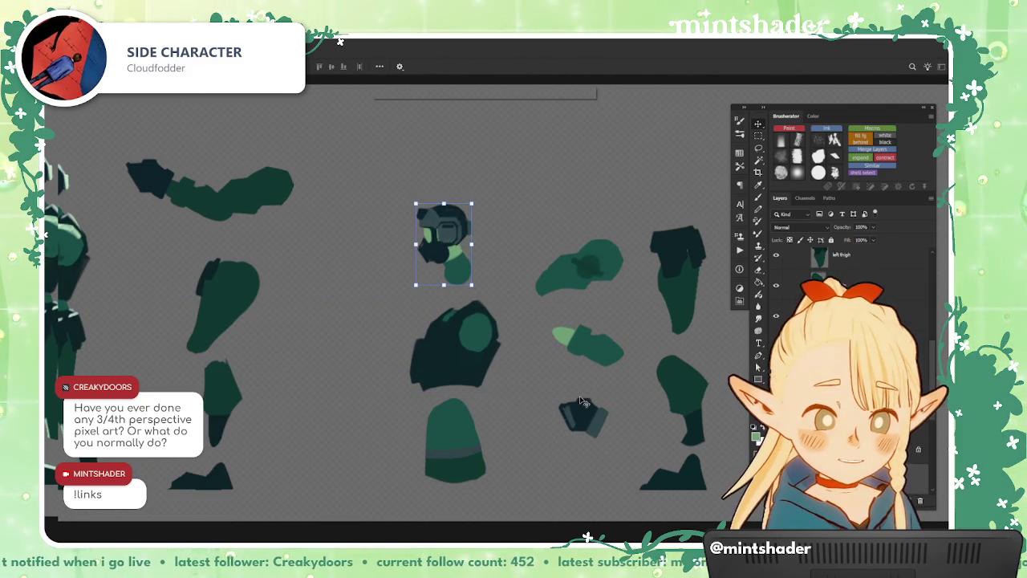
# - Stack the left upper arm, forearm and hand in the grid and raise the left leg pieces
pyautogui.moveTo(412, 421); pyautogui.dragTo(504, 431)
pyautogui.moveTo(354, 204); pyautogui.dragTo(423, 276)
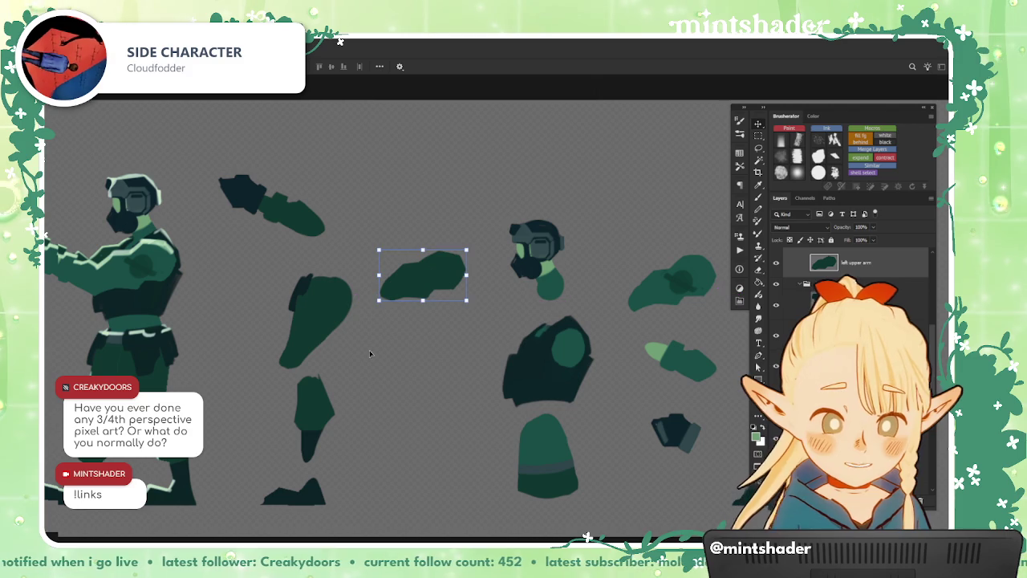
pyautogui.moveTo(311, 231); pyautogui.dragTo(442, 370)
pyautogui.moveTo(243, 191); pyautogui.dragTo(430, 417)
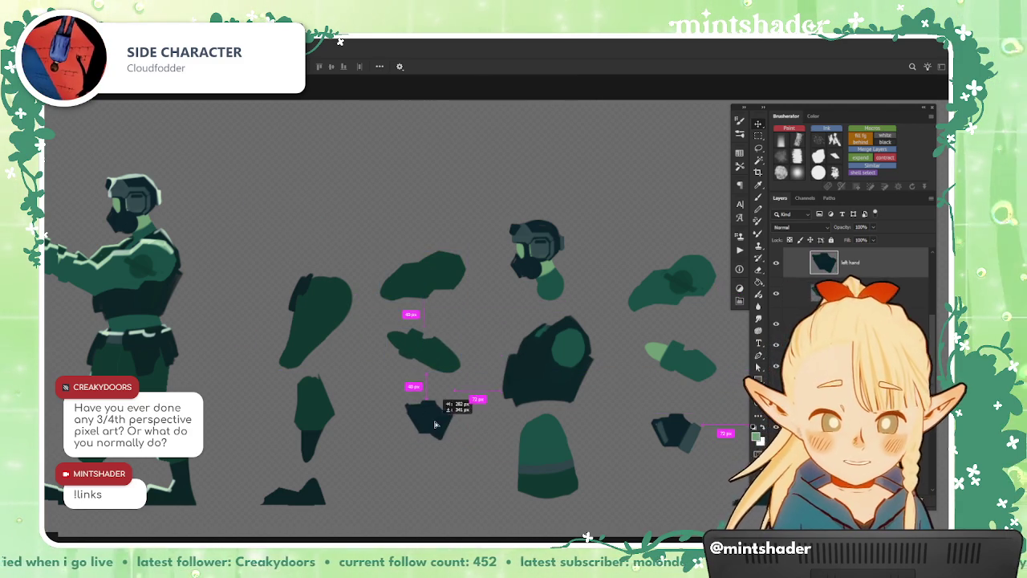
pyautogui.moveTo(316, 321); pyautogui.dragTo(316, 293)
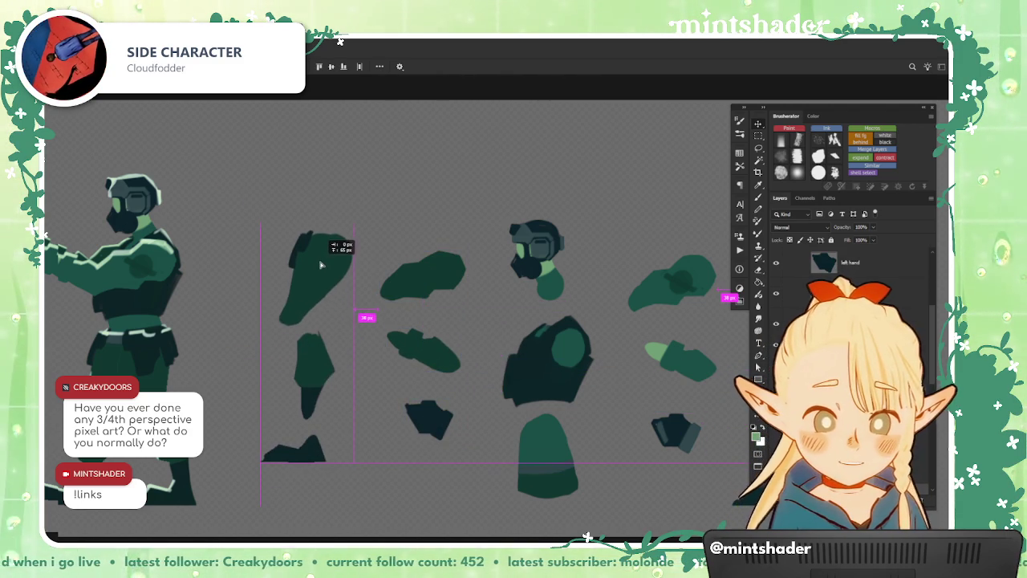
# - Align the right thigh, shin and foot pieces into an even column
pyautogui.moveTo(408, 316); pyautogui.dragTo(281, 327)
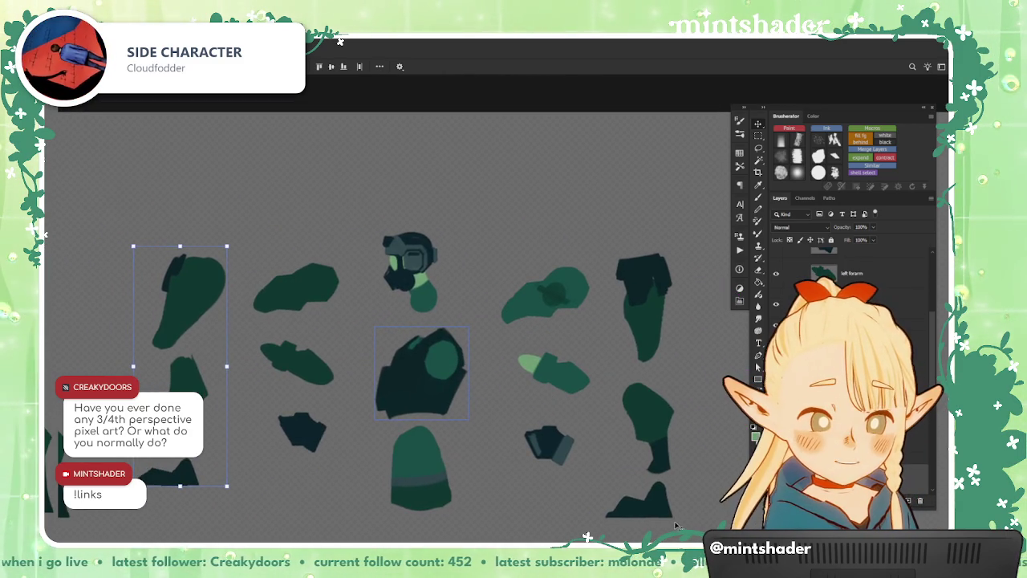
pyautogui.click(618, 285)
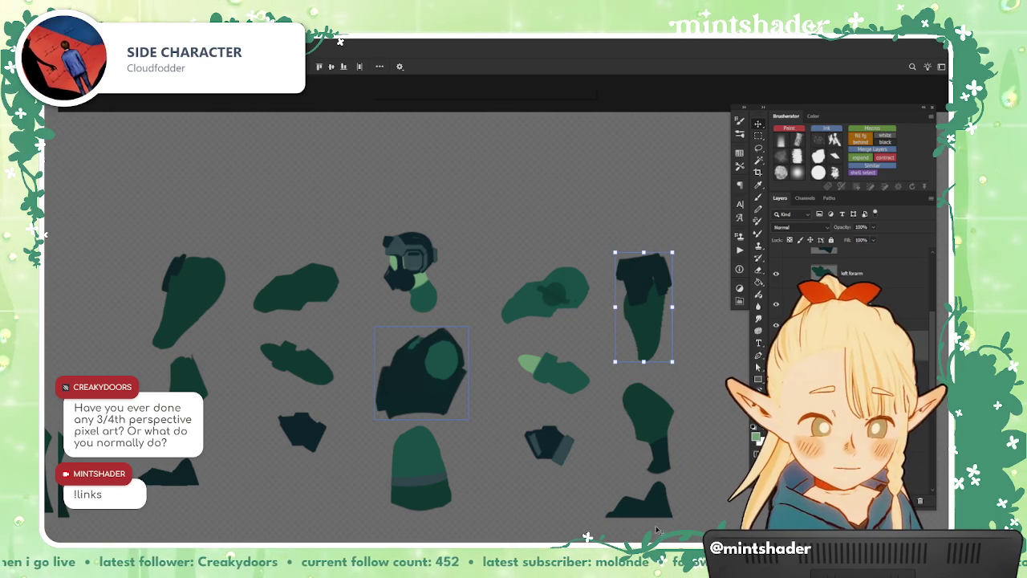
pyautogui.click(646, 482)
pyautogui.moveTo(642, 297); pyautogui.dragTo(659, 264)
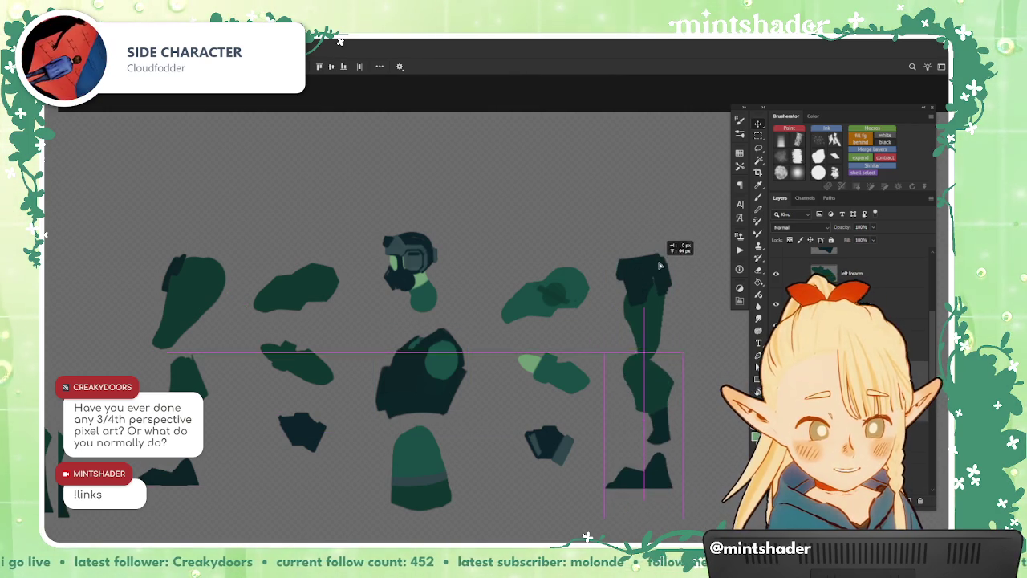
pyautogui.hotkey('ctrl', 'z')
pyautogui.click(638, 242)
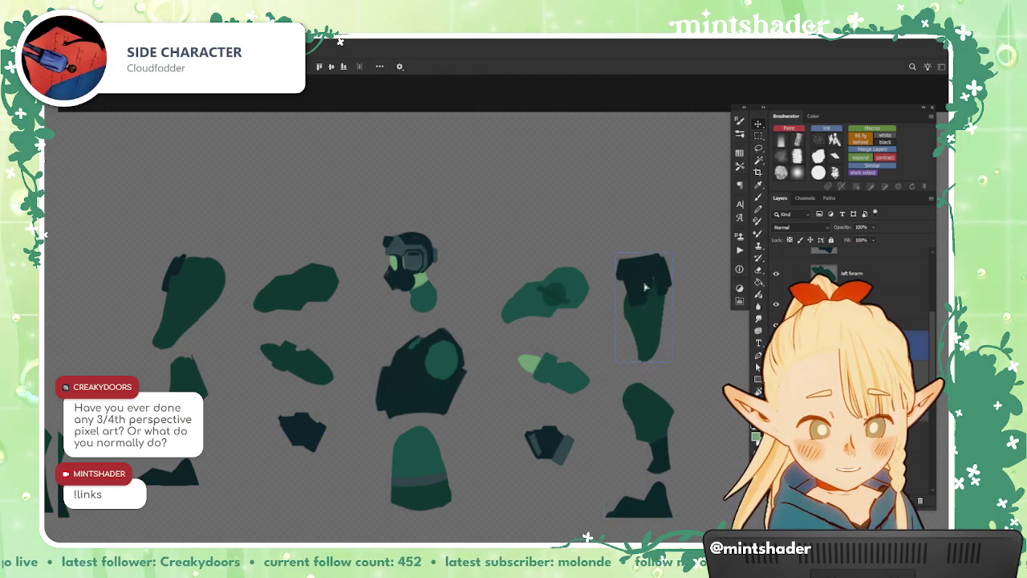
pyautogui.moveTo(658, 418); pyautogui.dragTo(674, 451)
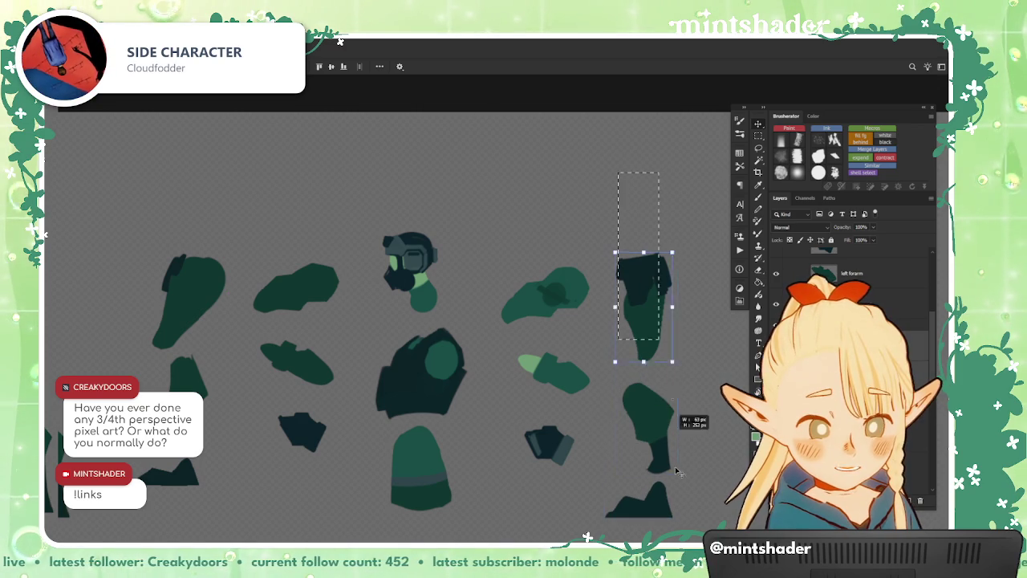
pyautogui.keyDown('shift'); pyautogui.click(642, 497); pyautogui.keyUp('shift')
pyautogui.keyDown('shift'); pyautogui.click(658, 265); pyautogui.keyUp('shift')
pyautogui.hotkey('shift', 'Up')
pyautogui.hotkey('shift', 'Up')
pyautogui.hotkey('shift', 'Up')
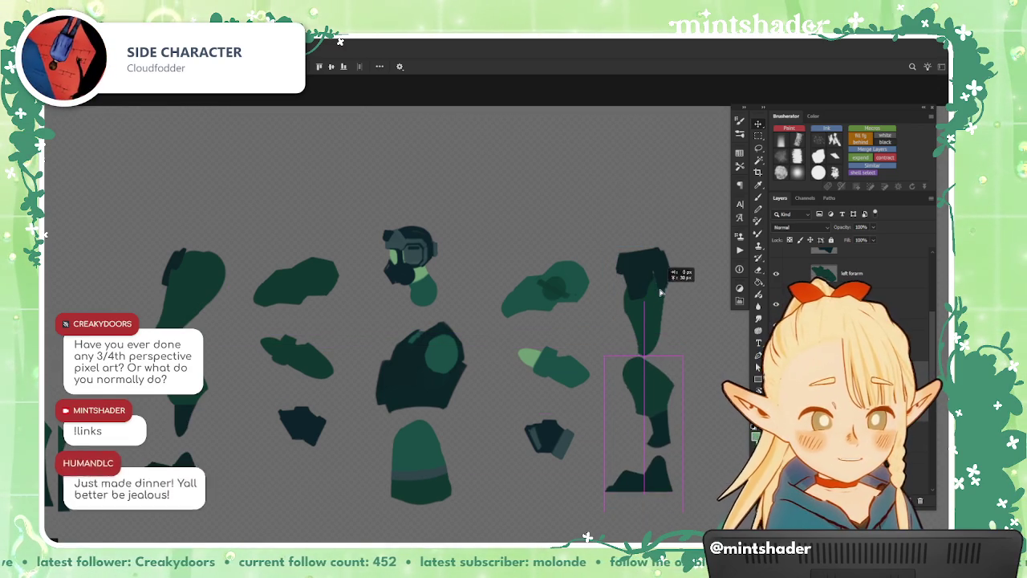
pyautogui.click(656, 262)
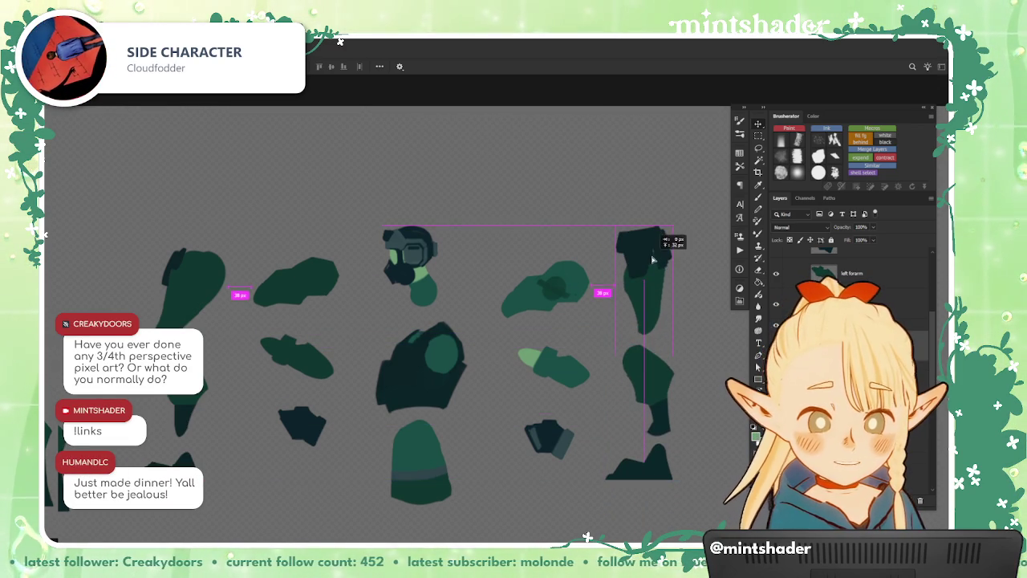
pyautogui.scroll(-2, 462, 420)
pyautogui.scroll(2, 460, 424)
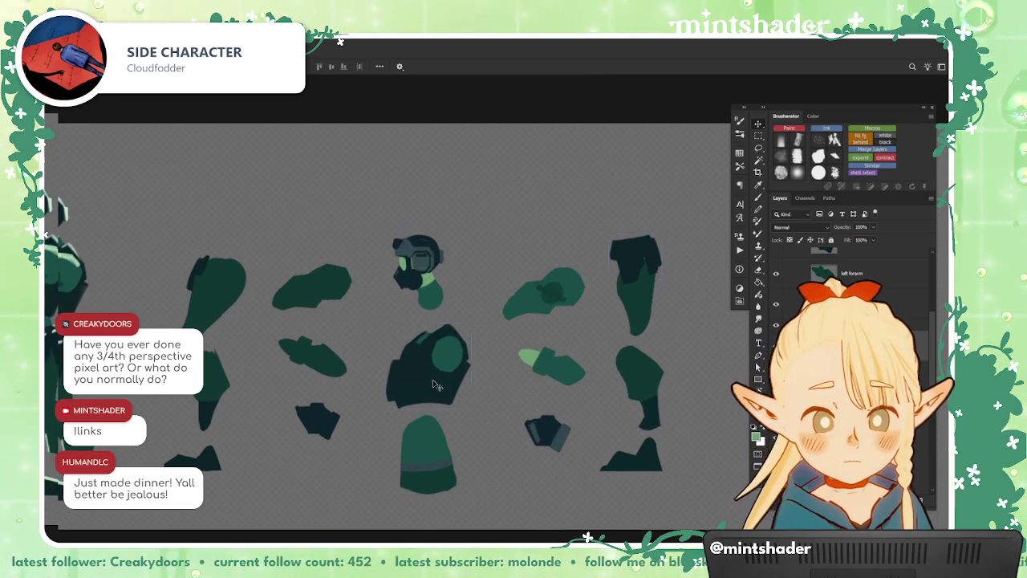
# - Nudge the head, torso, hips and legs pieces into line in the centre column
pyautogui.moveTo(441, 388); pyautogui.dragTo(442, 372)
pyautogui.moveTo(424, 472); pyautogui.dragTo(423, 464)
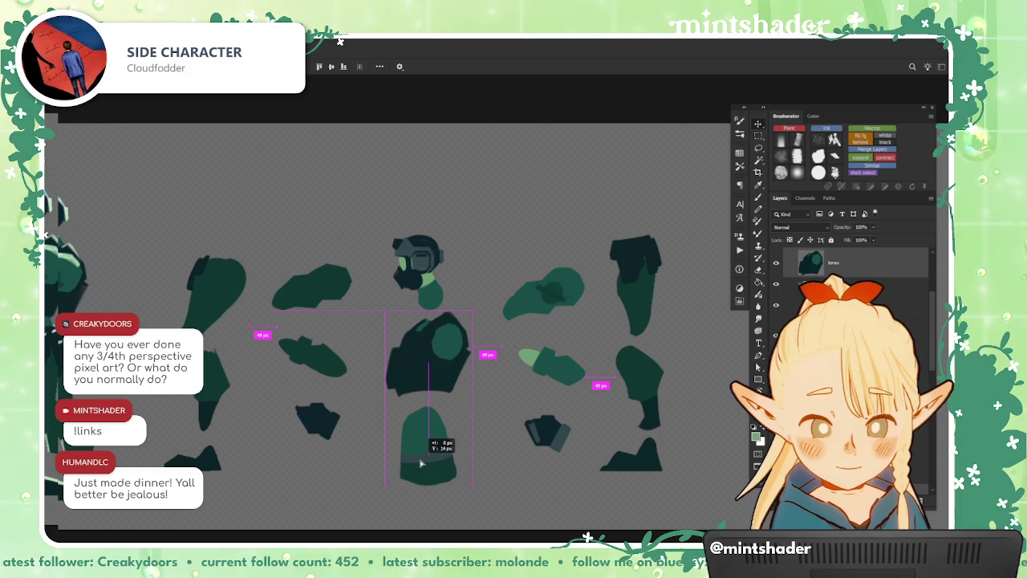
pyautogui.click(427, 285)
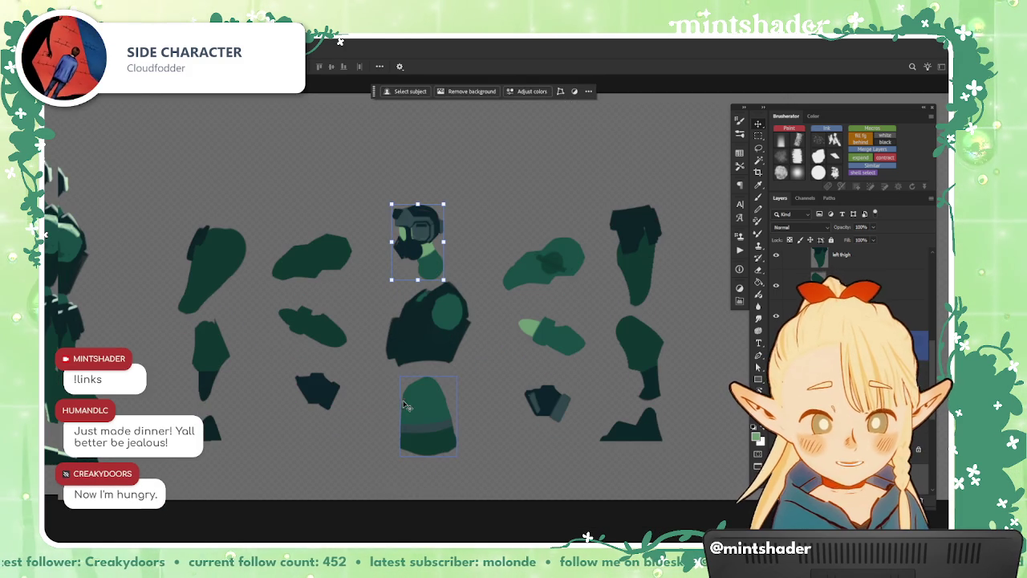
pyautogui.moveTo(410, 425); pyautogui.dragTo(482, 422)
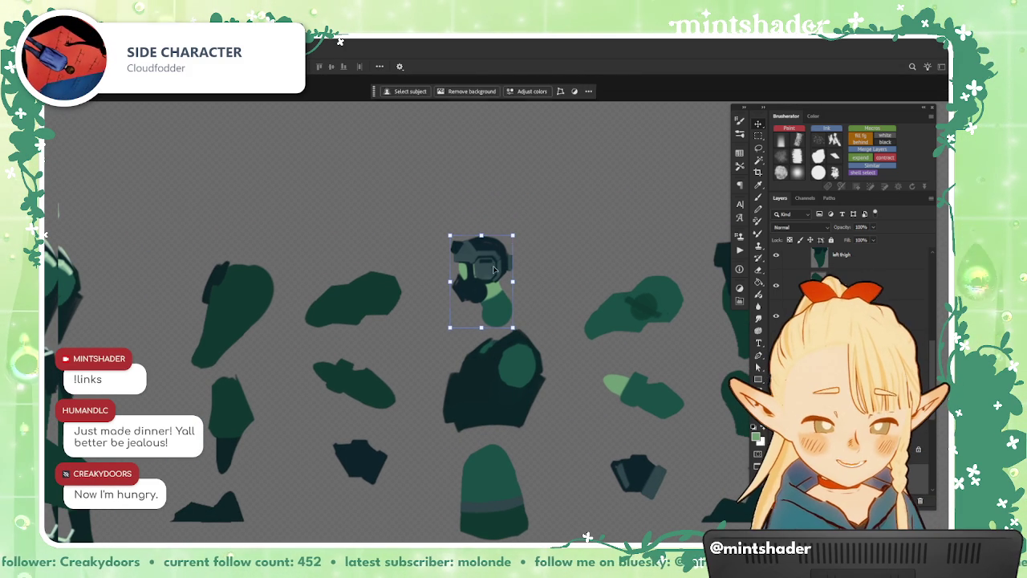
pyautogui.moveTo(493, 269); pyautogui.dragTo(493, 247)
pyautogui.moveTo(503, 391); pyautogui.dragTo(501, 379)
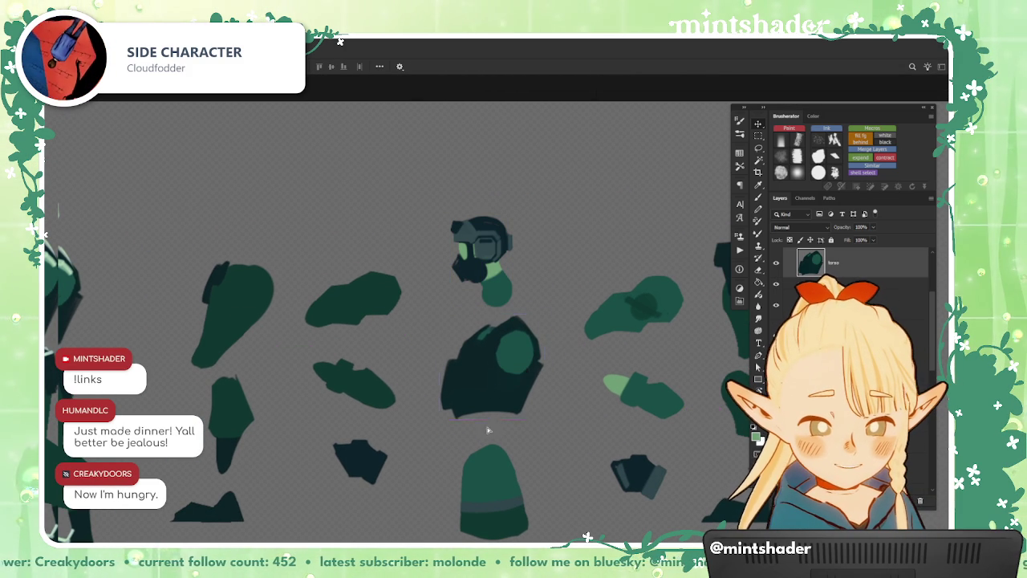
pyautogui.moveTo(492, 503); pyautogui.dragTo(493, 482)
# - Collapse the spritesheet copy group in the Layers panel
pyautogui.scroll(-2, 494, 480)
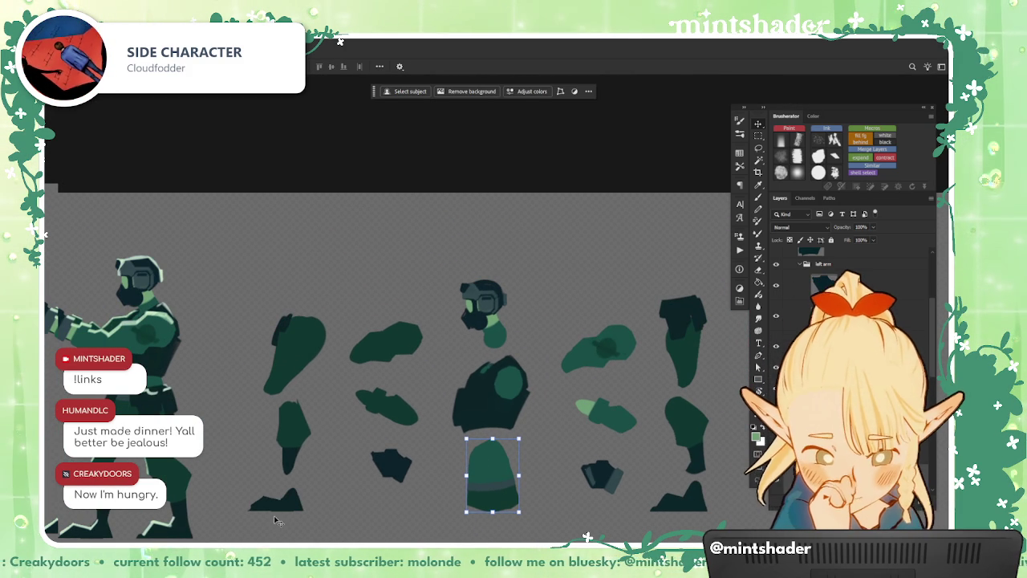
pyautogui.scroll(2, 479, 447)
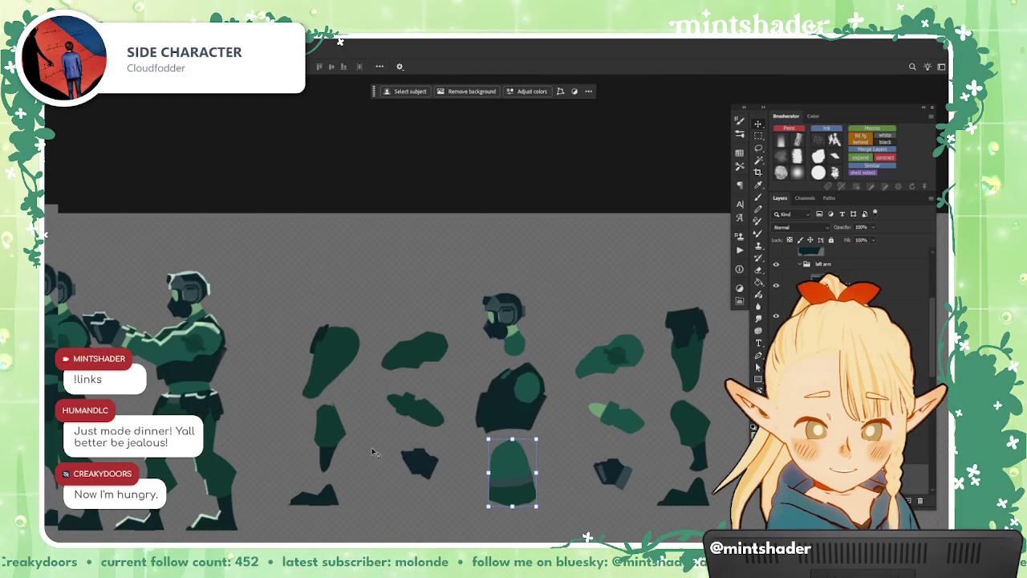
pyautogui.scroll(2, 449, 437)
pyautogui.scroll(3, 386, 422)
pyautogui.scroll(2, 317, 403)
pyautogui.scroll(-5, 317, 404)
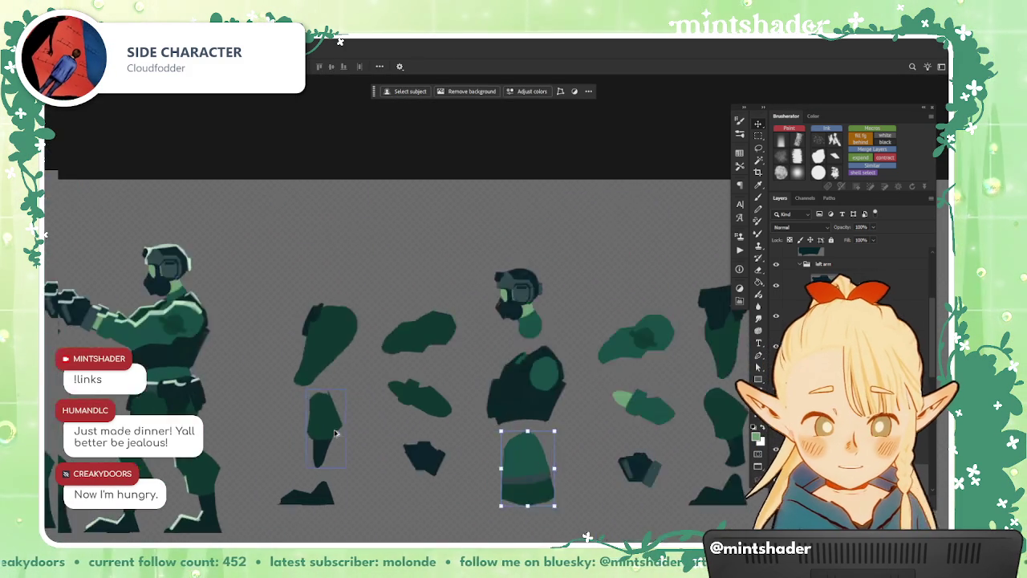
pyautogui.scroll(-1, 391, 447)
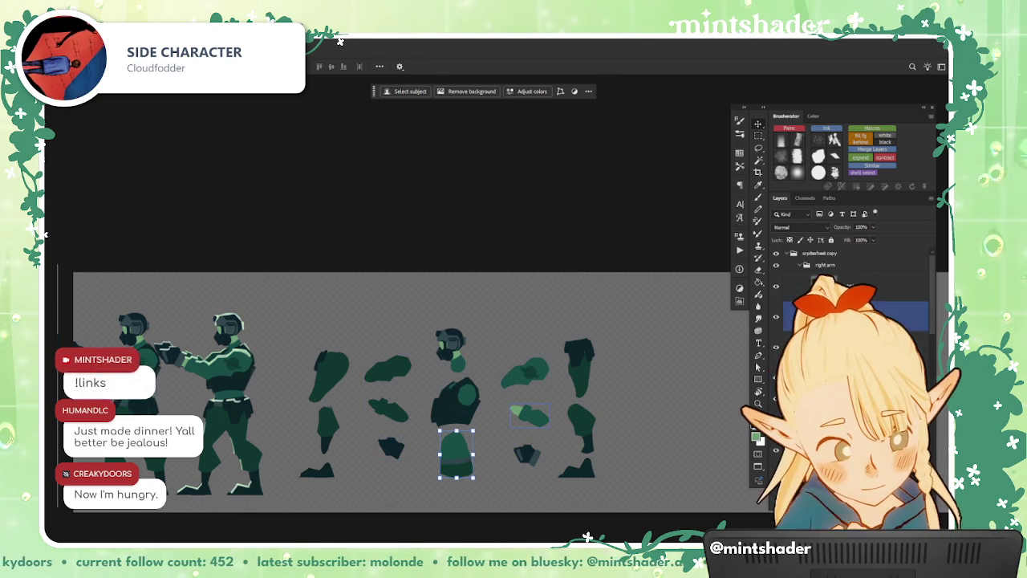
pyautogui.click(791, 253)
pyautogui.click(792, 253)
pyautogui.press('b')
pyautogui.scroll(1, 473, 393)
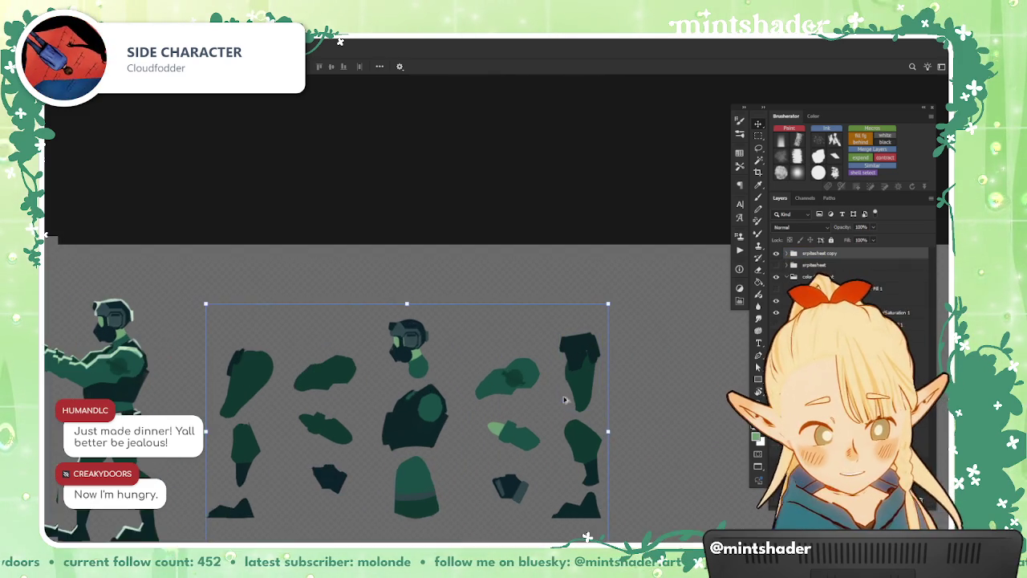
pyautogui.scroll(1, 473, 393)
# - Snip a rectangle around all the body-part sprites and check it was copied
pyautogui.press('m')
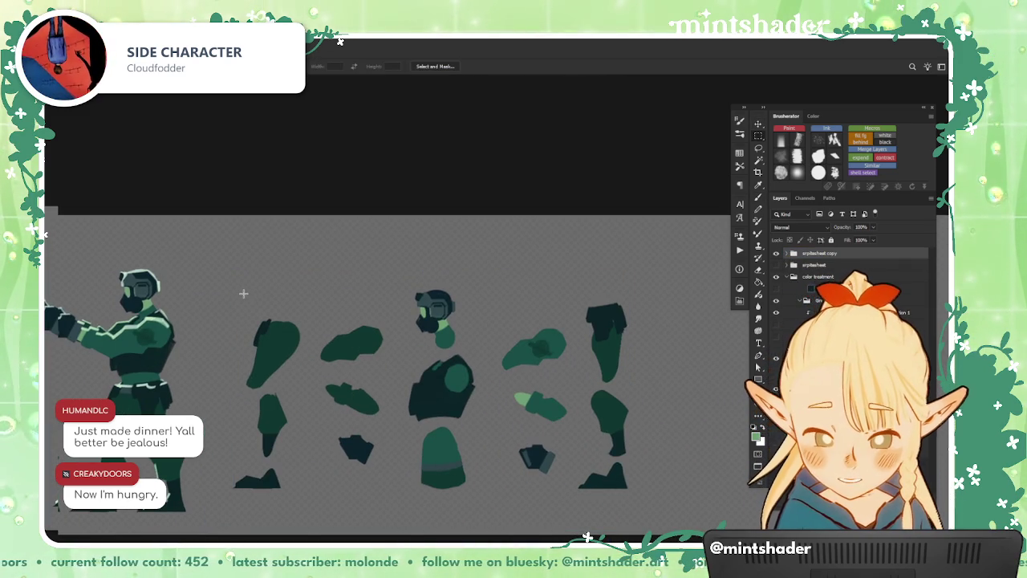
pyautogui.moveTo(214, 269); pyautogui.dragTo(660, 511)
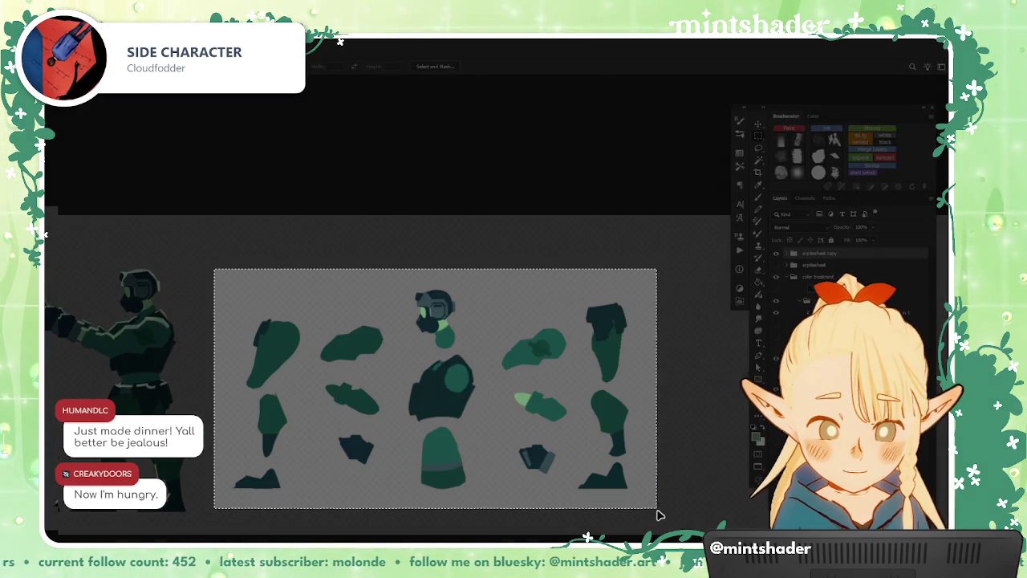
pyautogui.hotkey('ctrl', 'd')
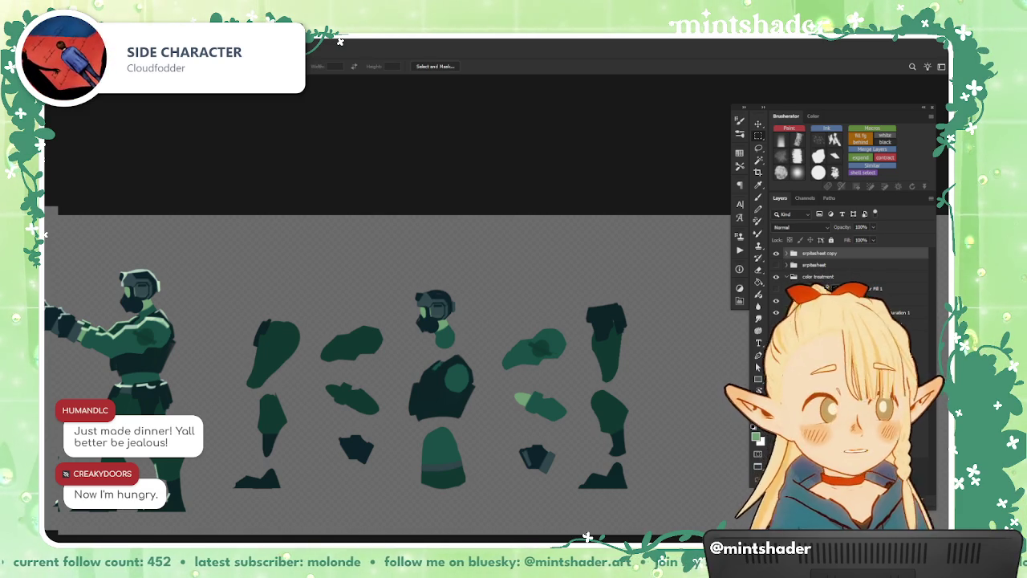
pyautogui.press('super')
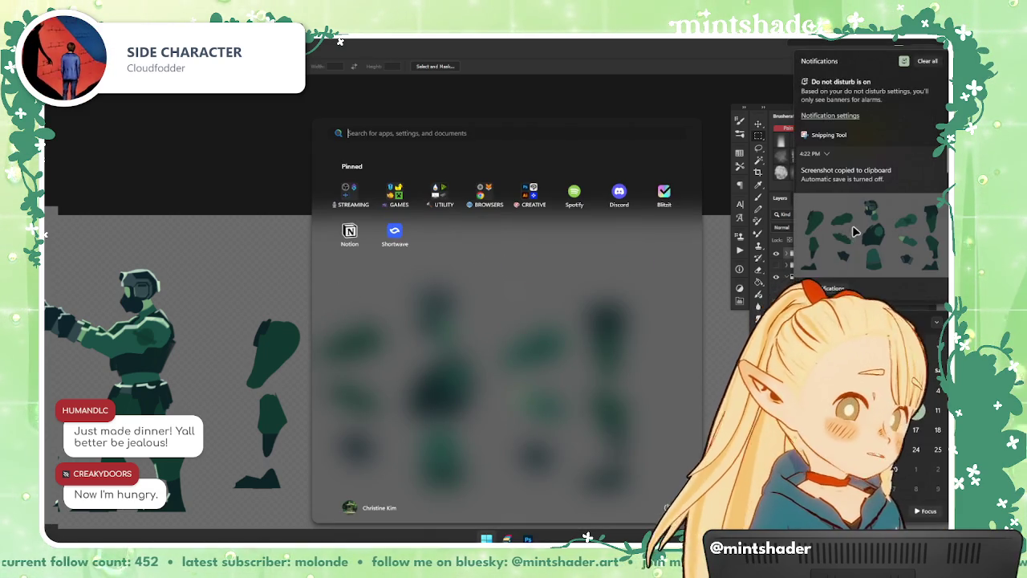
pyautogui.press('Escape')
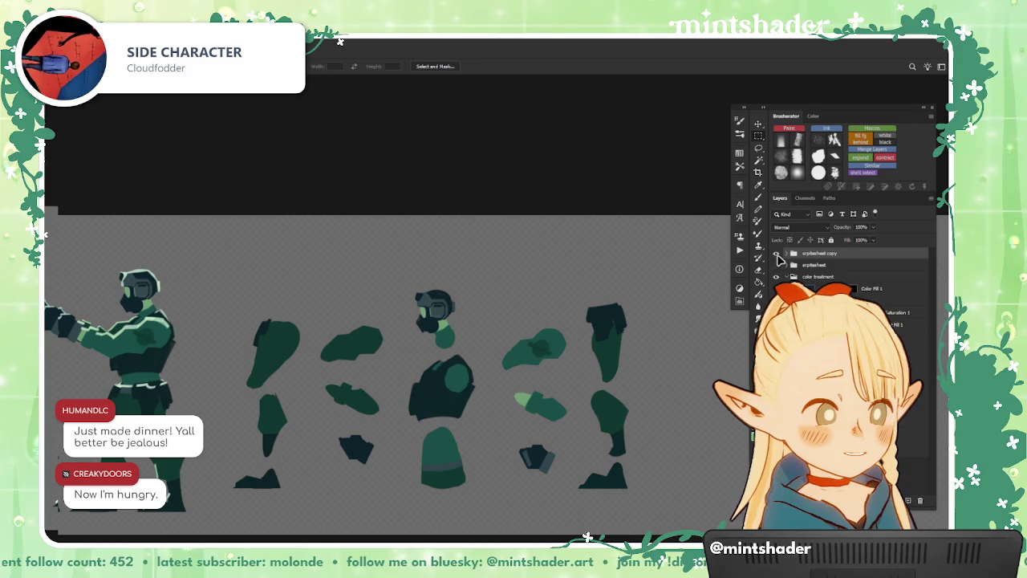
# - Hide the spritesheet copy, zoom in, and rotate the right soldier's gun hand upright
pyautogui.click(776, 265)
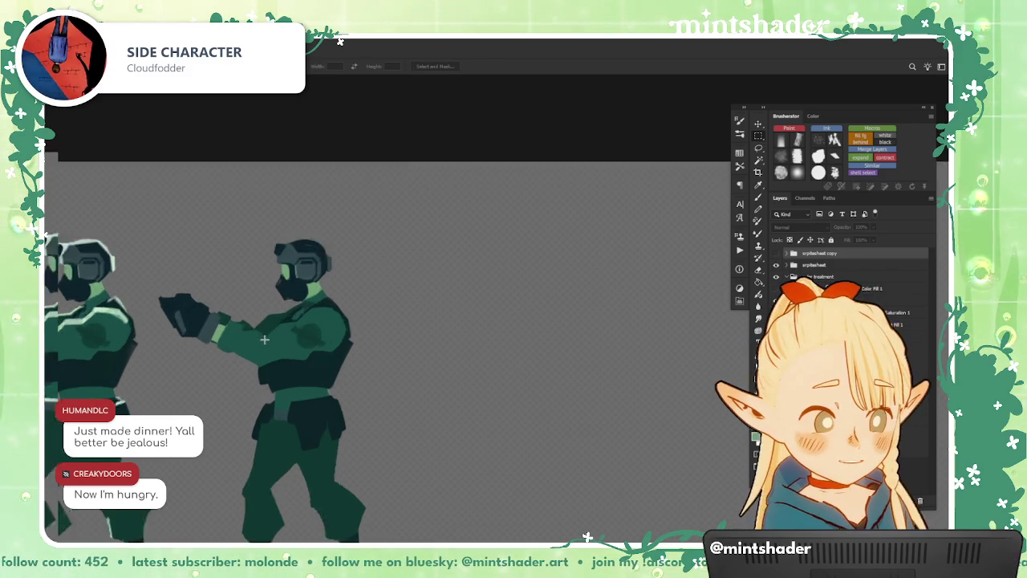
pyautogui.moveTo(270, 319); pyautogui.dragTo(730, 412)
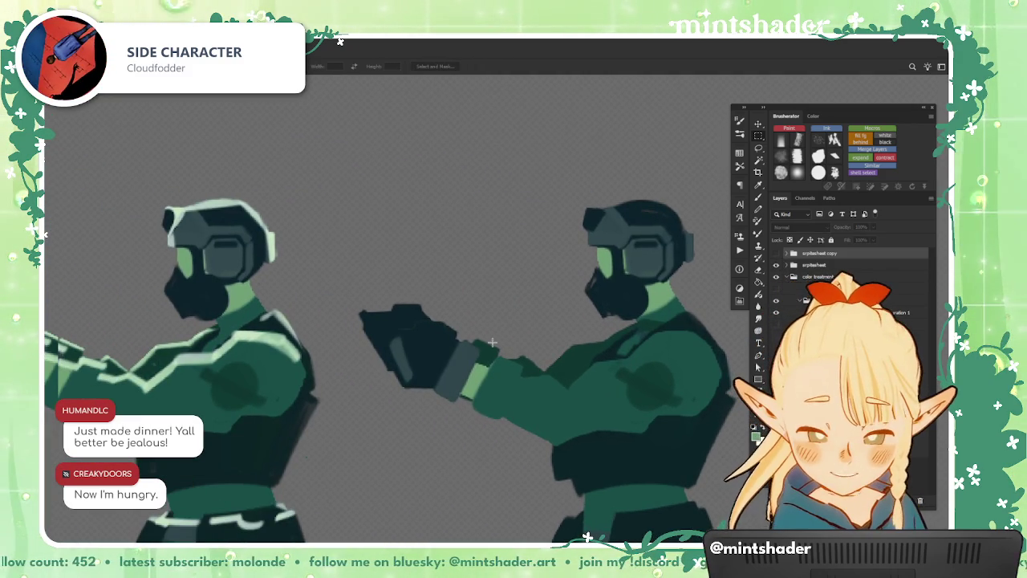
pyautogui.moveTo(379, 320)
pyautogui.mouseDown()
pyautogui.moveTo(481, 402)
pyautogui.moveTo(651, 425)
pyautogui.mouseUp()
pyautogui.hotkey('ctrl', 't')
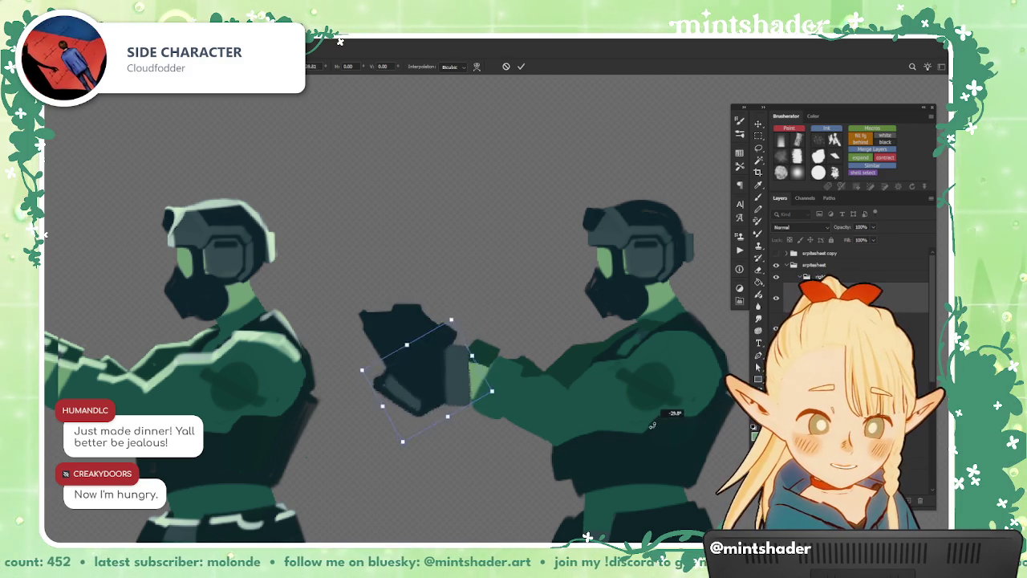
pyautogui.moveTo(652, 426)
pyautogui.mouseDown()
pyautogui.moveTo(474, 449)
pyautogui.moveTo(524, 490)
pyautogui.mouseUp()
pyautogui.scroll(3, 458, 372)
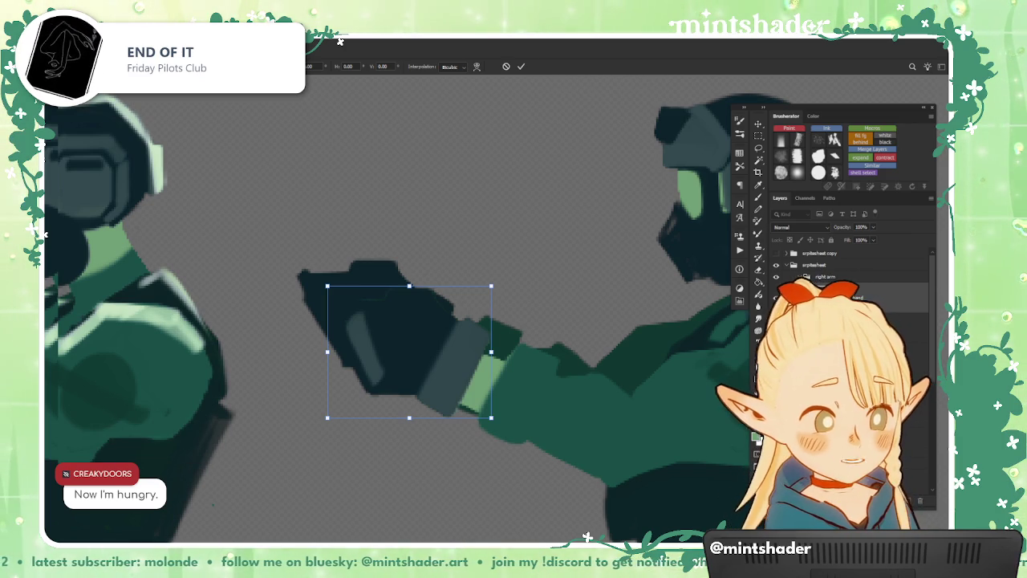
pyautogui.press('Return')
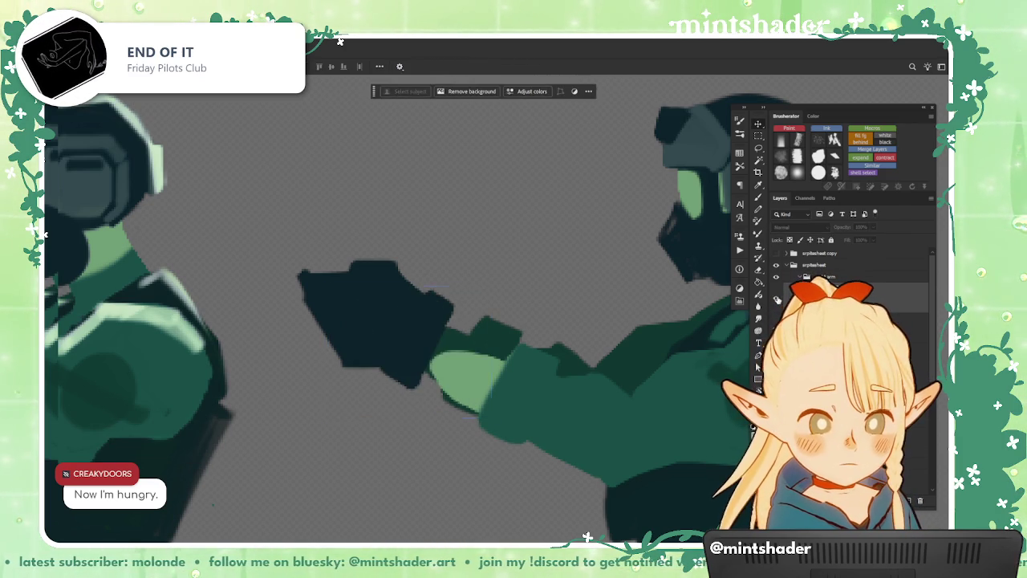
# - Hide the gauntlet and wrist-band detail layers on the gun hand
pyautogui.click(784, 277)
pyautogui.click(777, 278)
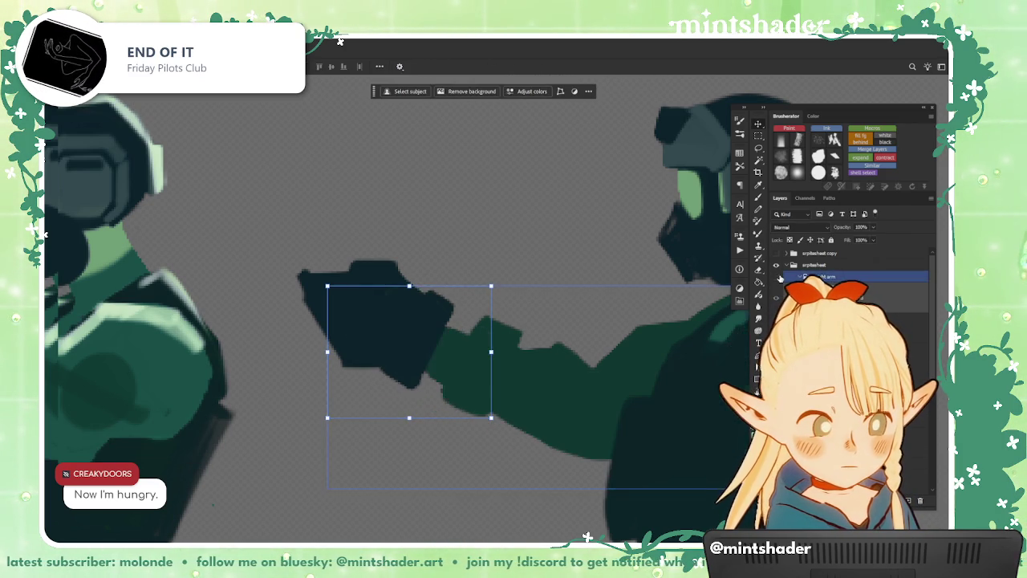
pyautogui.click(777, 279)
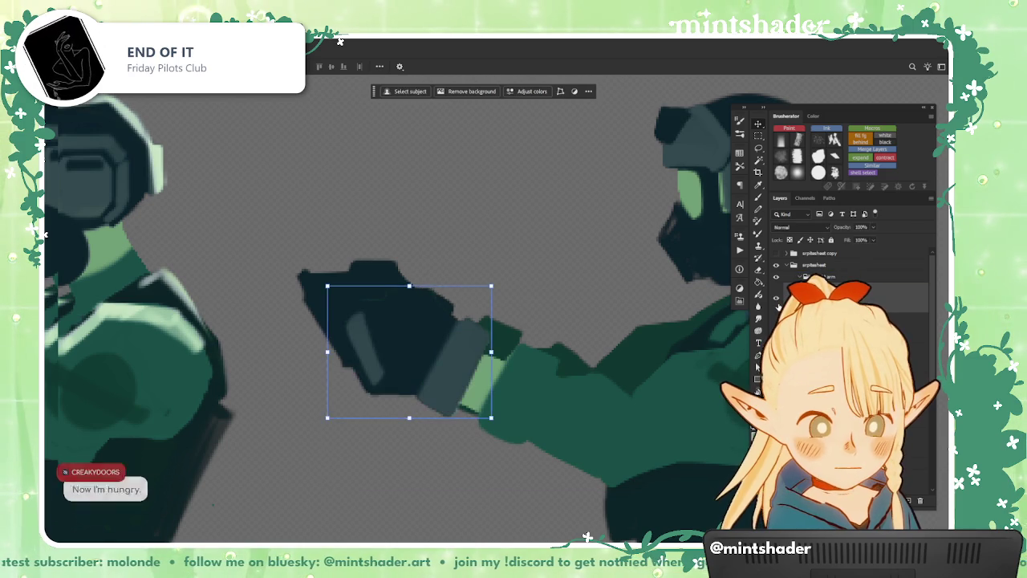
pyautogui.click(777, 307)
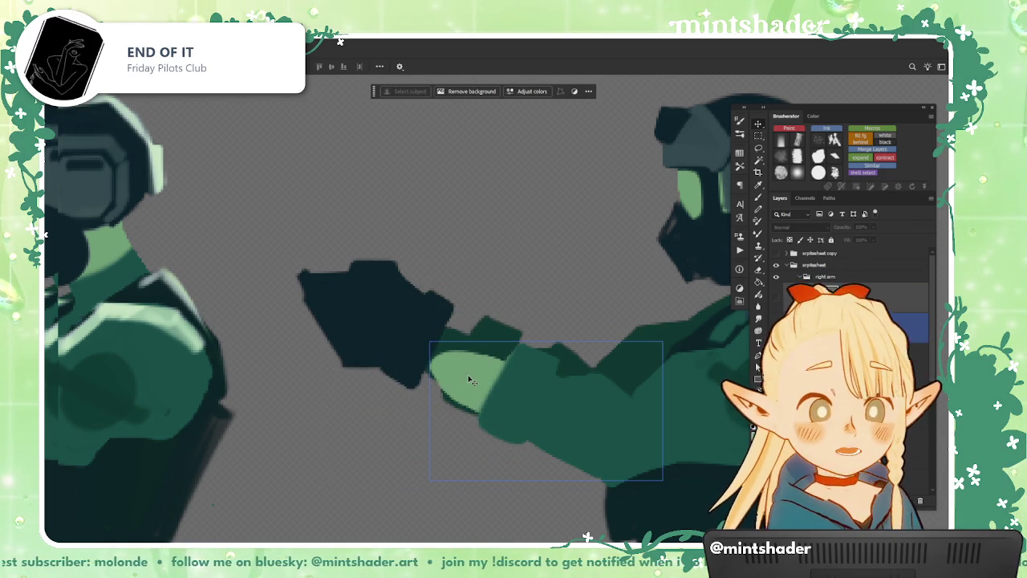
pyautogui.click(472, 381)
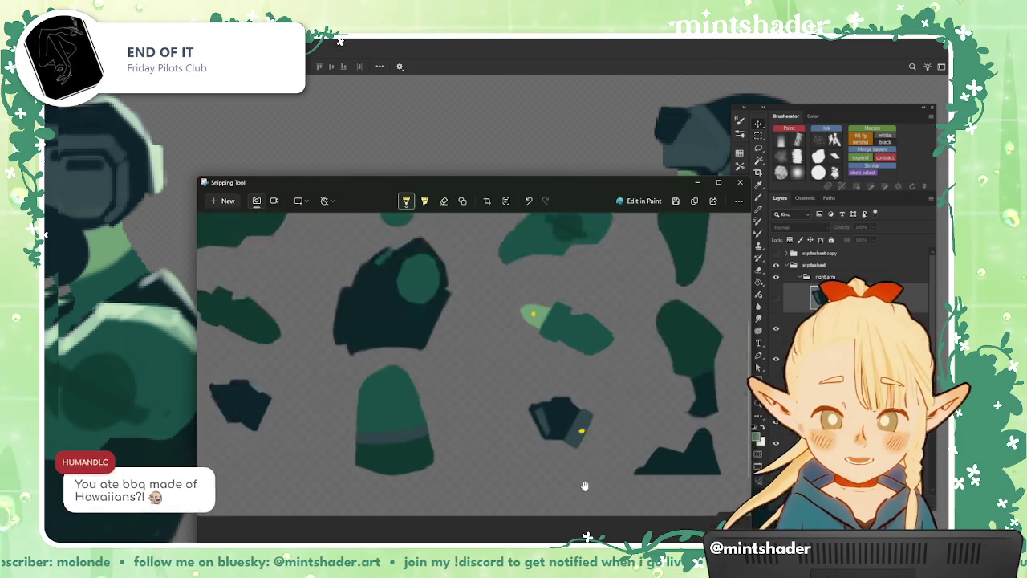
# - Zoom into the captured forearm and gauntlet pieces, then drag the Snipping Tool window off screen
pyautogui.scroll(3, 585, 485)
pyautogui.scroll(2, 576, 392)
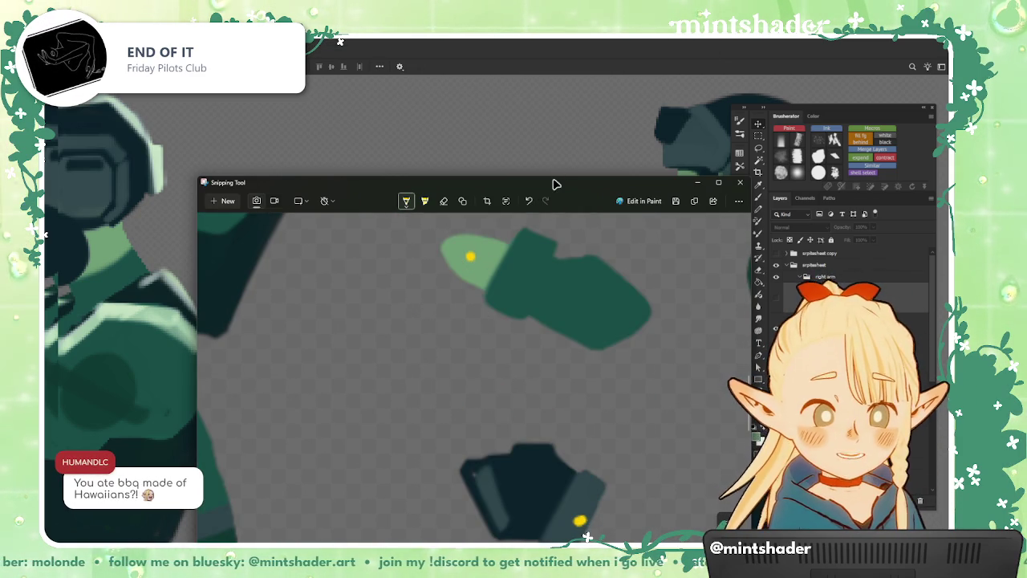
pyautogui.moveTo(554, 185); pyautogui.dragTo(699, 0)
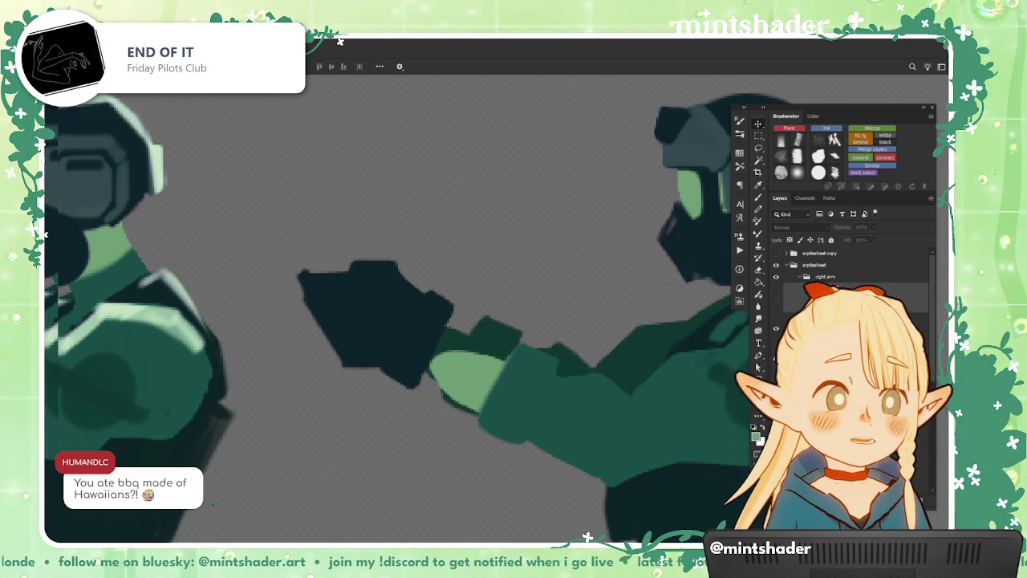
# - Select the hand layer, then switch the selection to the green forearm piece
pyautogui.click(774, 321)
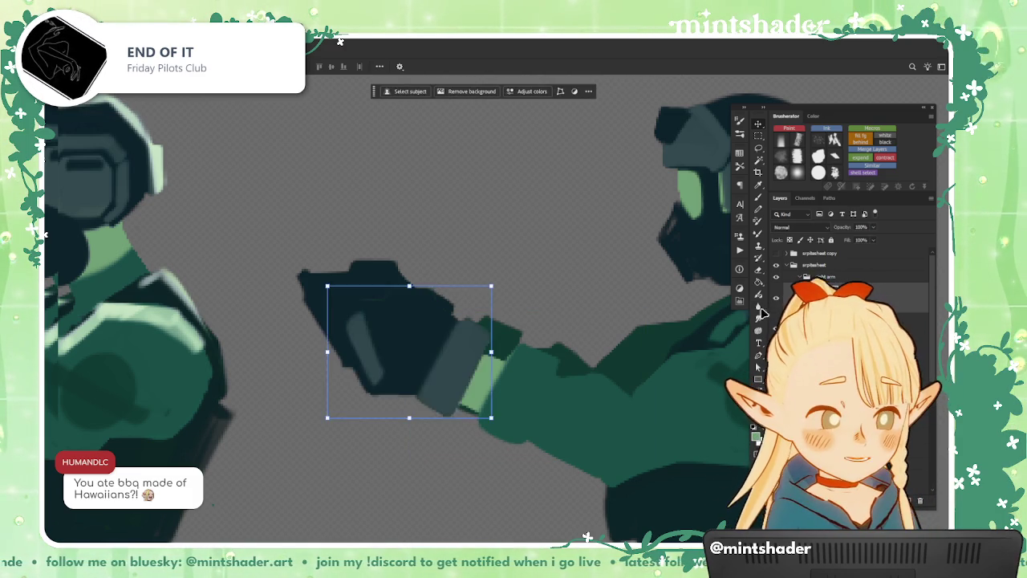
pyautogui.hscroll(3, 481, 321)
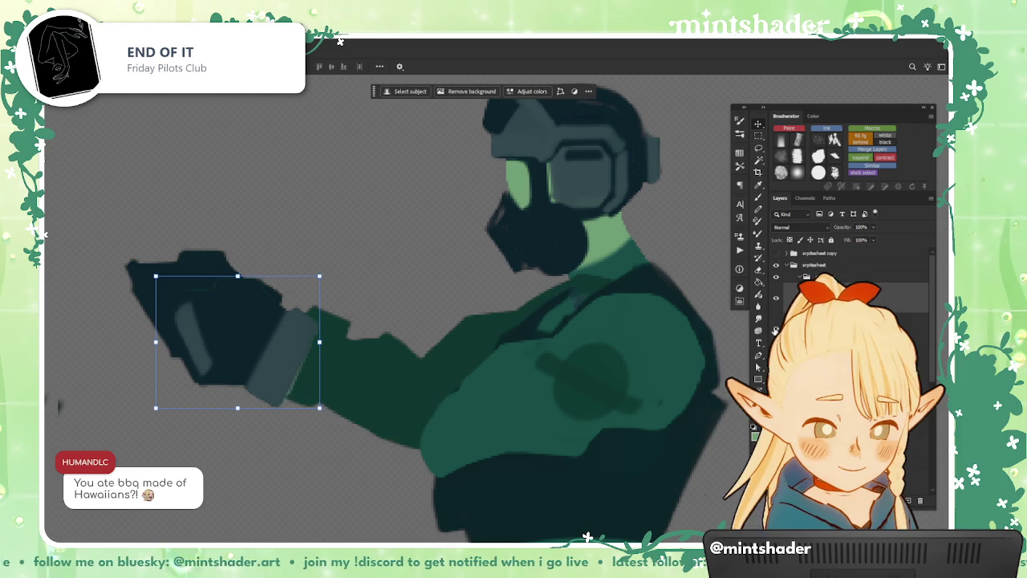
pyautogui.click(478, 411)
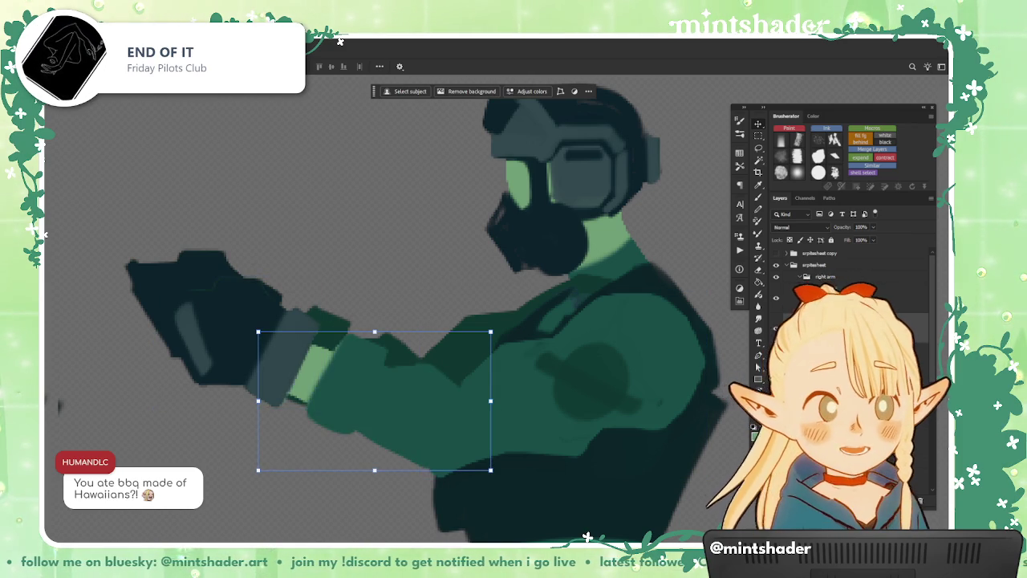